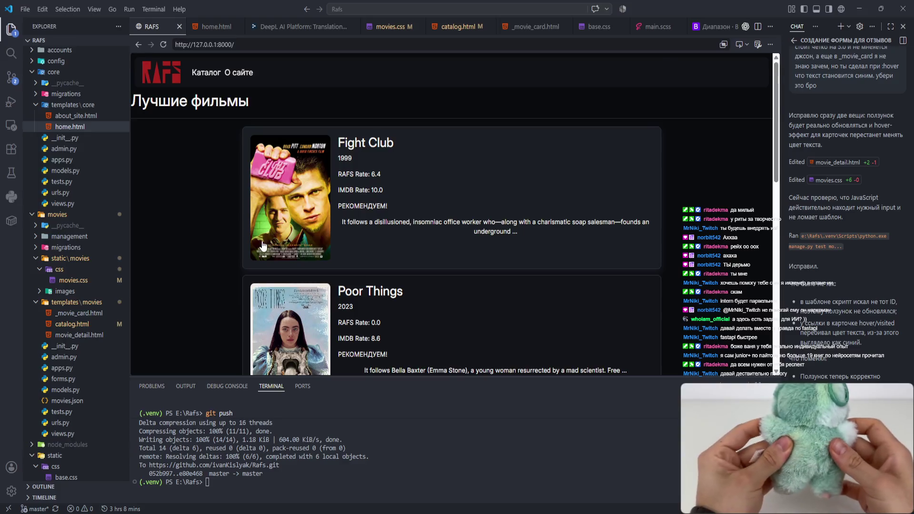
scroll(259, 216, down, 3)
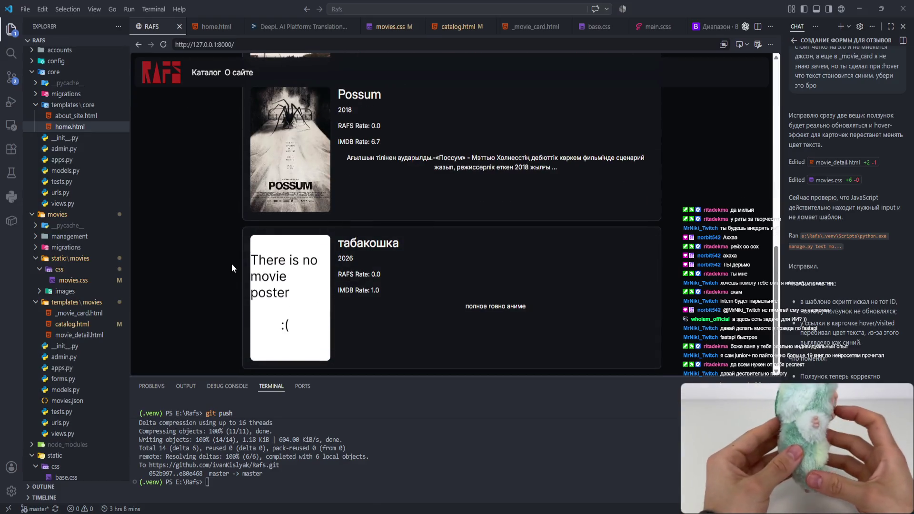
Open Fight Club in the site preview, set its review rating to 7.1, then select DeepL's address bar.
scroll(230, 264, up, 10)
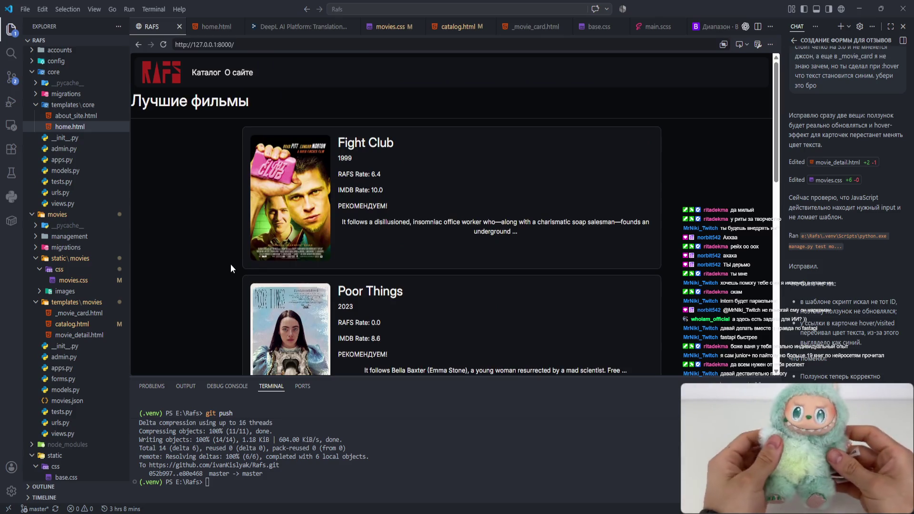
click(341, 213)
scroll(286, 226, down, 5)
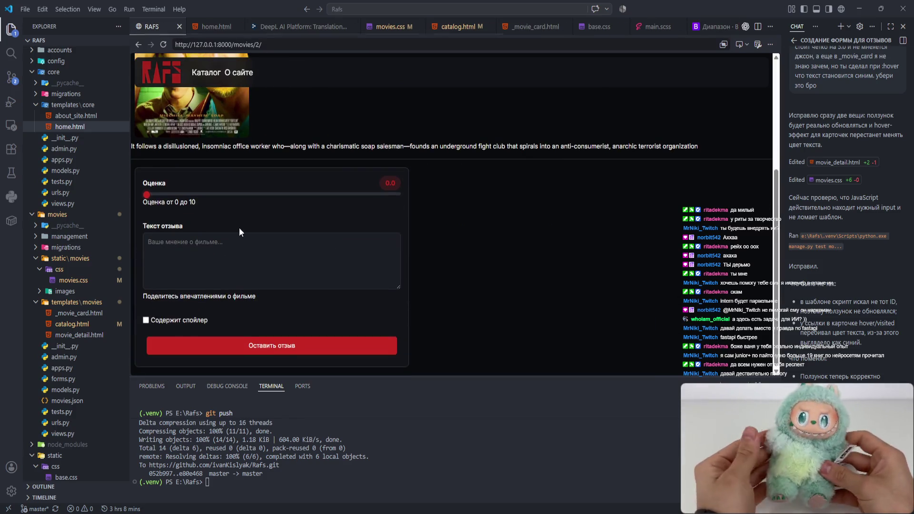
click(222, 200)
drag(288, 197, 326, 199)
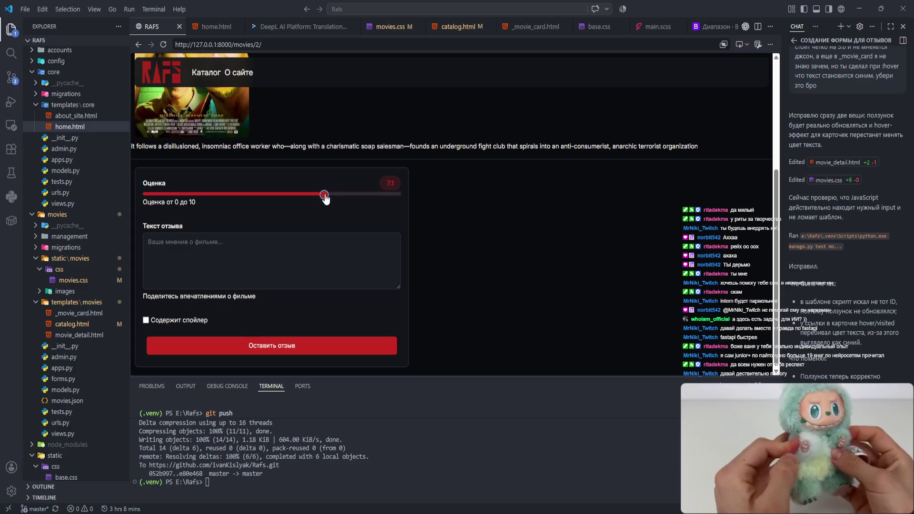
click(295, 27)
click(264, 44)
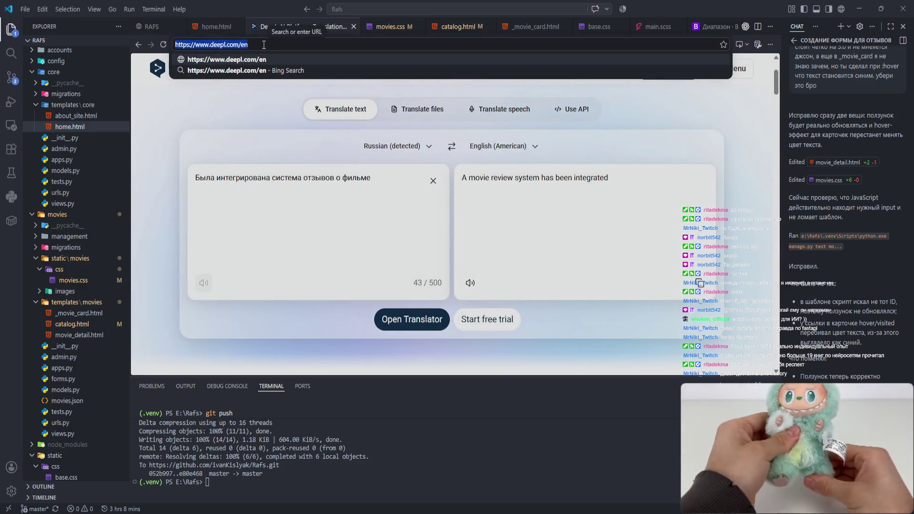
Search the web for 'tmdb' and scroll through the Bing results.
text(tmdb)
key(Return)
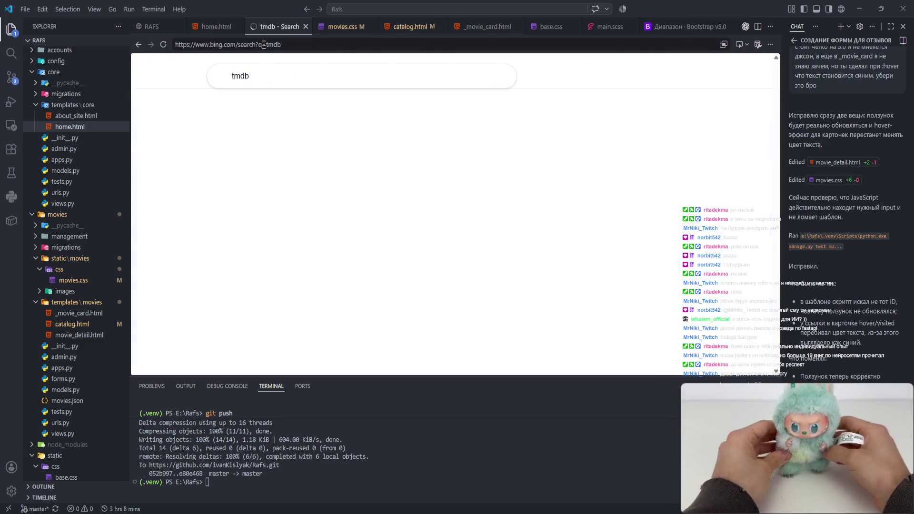
scroll(321, 160, down, 4)
scroll(266, 213, down, 3)
scroll(261, 174, down, 4)
Return to the RAFS preview and lower the Fight Club review rating to 2.3.
click(210, 26)
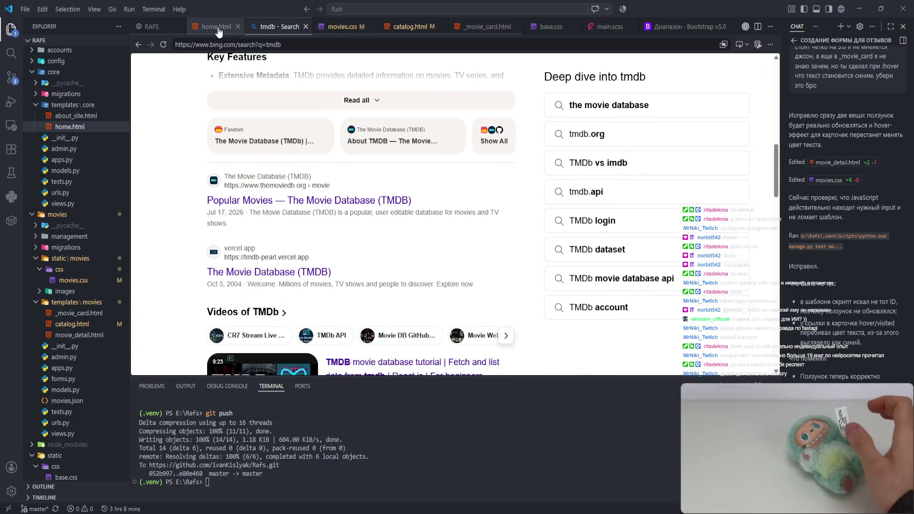
click(152, 27)
click(310, 195)
drag(310, 196, 204, 195)
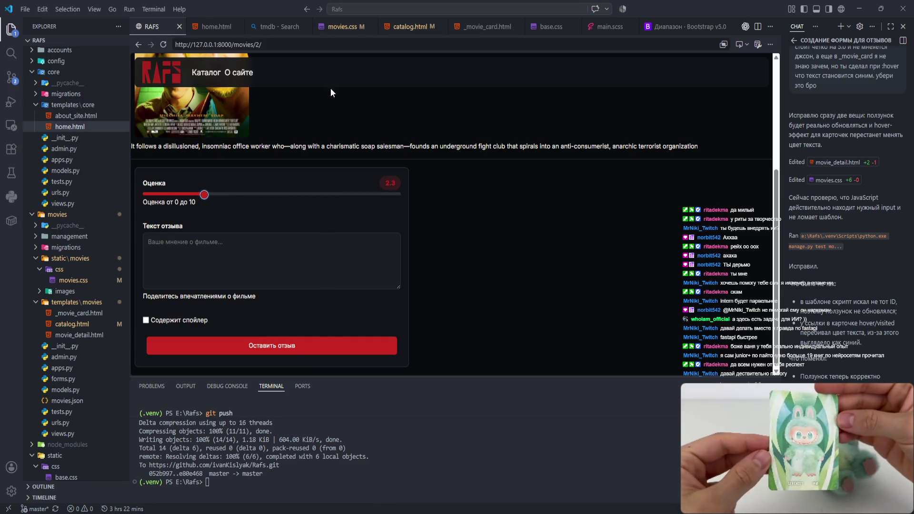
click(343, 27)
click(169, 27)
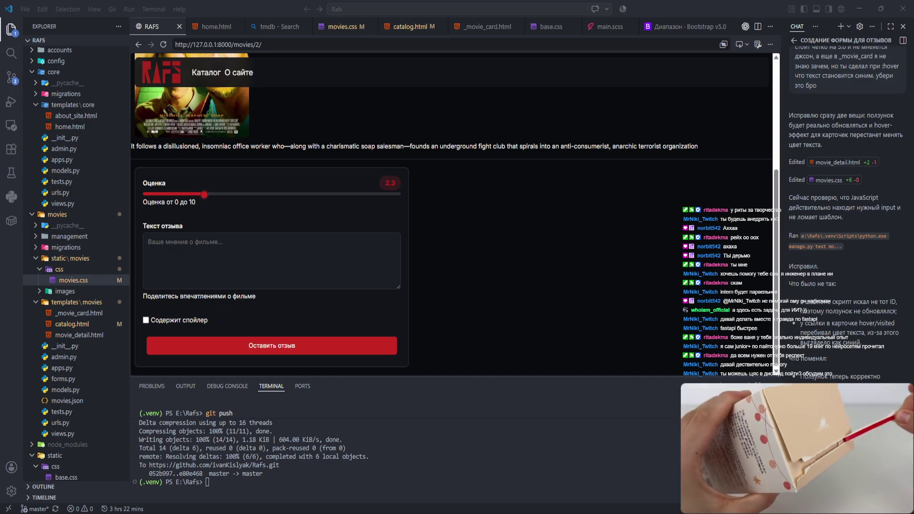
key(alt+Tab)
click(407, 297)
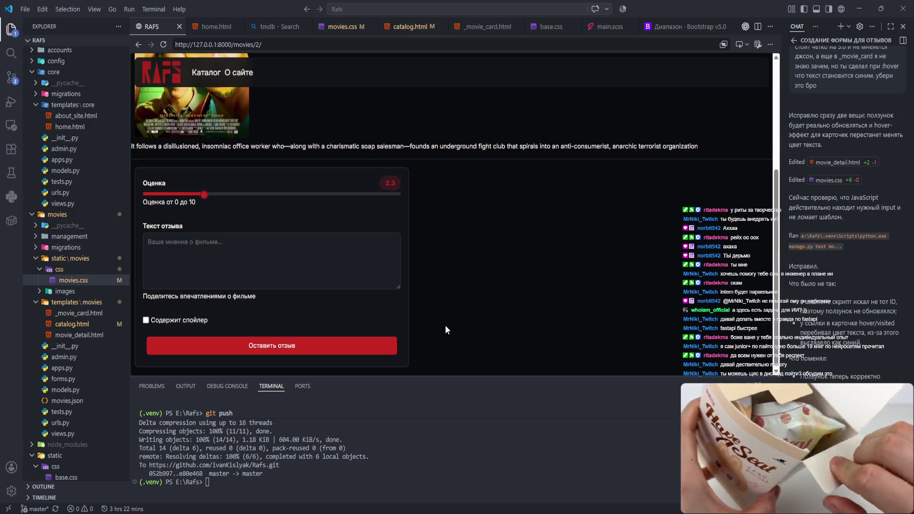
key(alt+Tab)
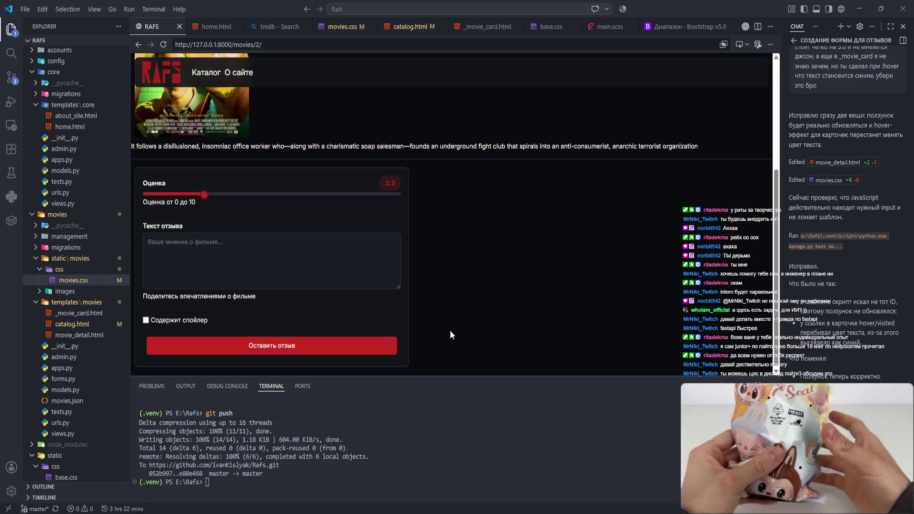
scroll(451, 335, up, 5)
Open Fight Club from the movie catalog and focus its review text box.
click(206, 72)
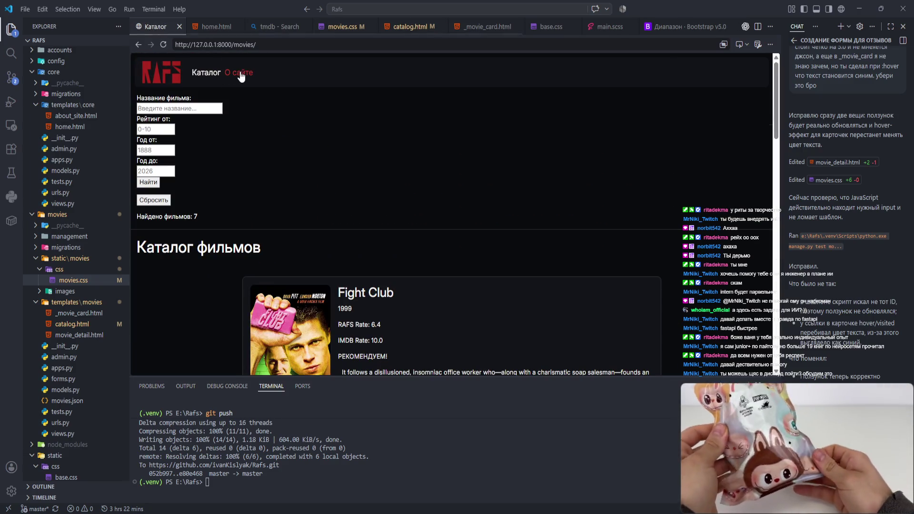
scroll(306, 202, down, 3)
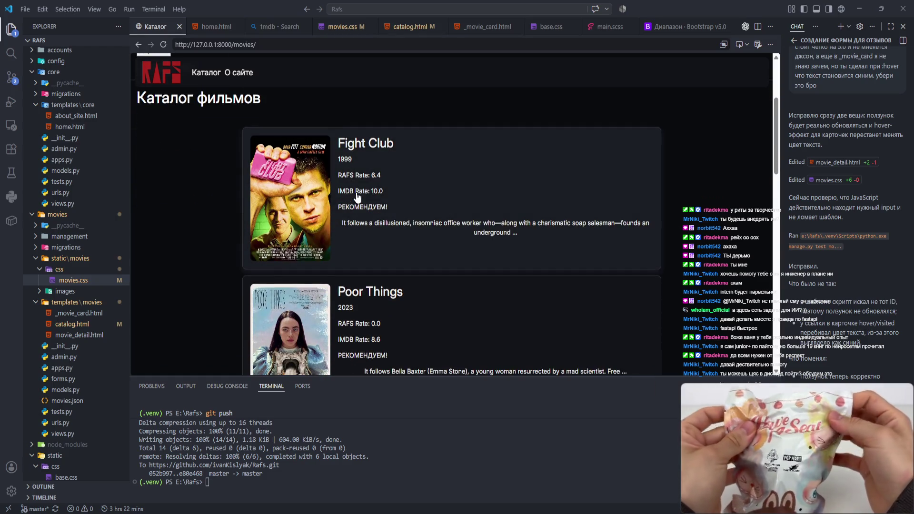
click(357, 195)
scroll(357, 195, down, 3)
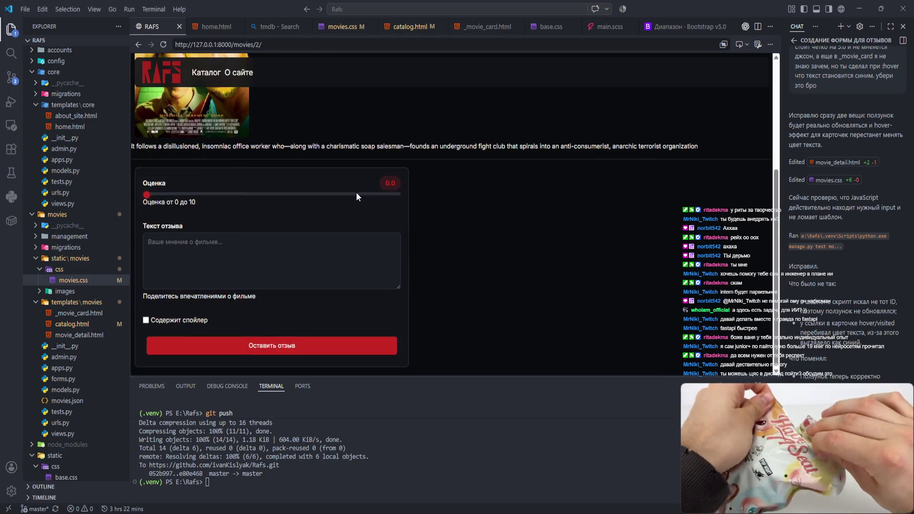
click(327, 234)
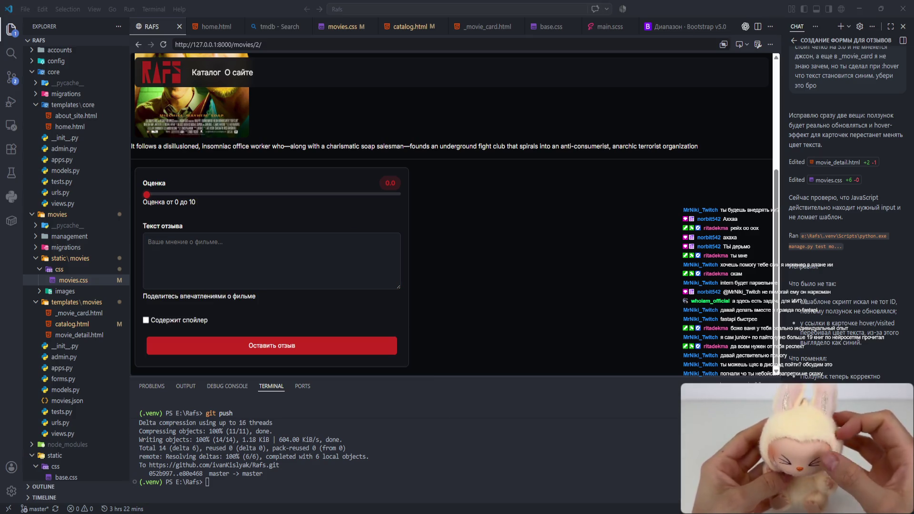
Make the review text box taller with its resize handle, then shorten it slightly.
key(alt+Tab)
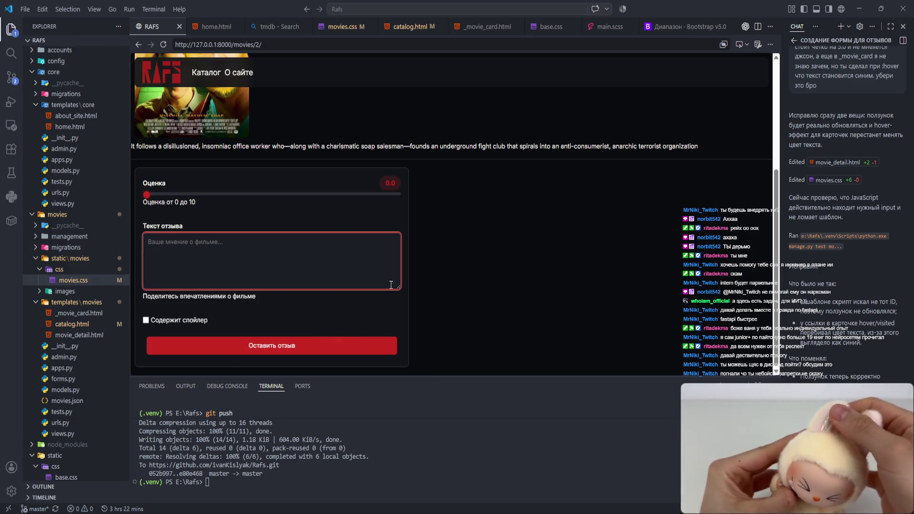
drag(398, 288, 397, 319)
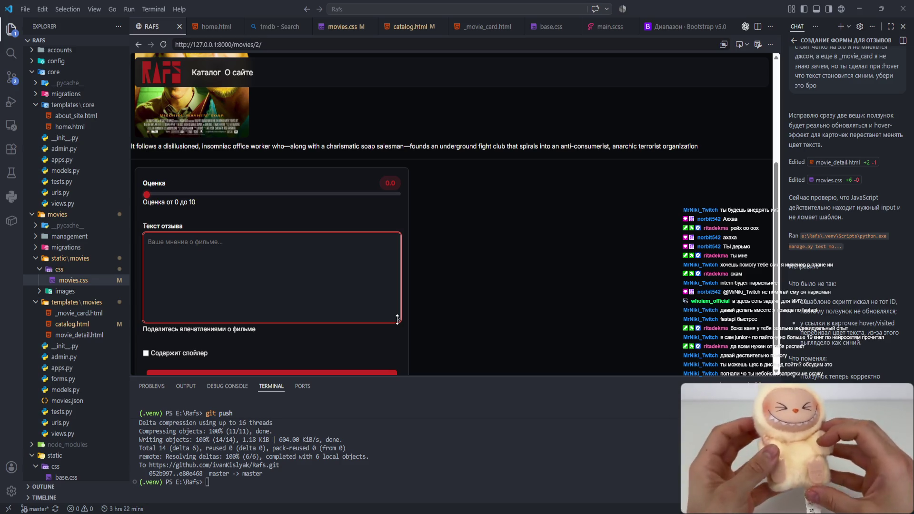
drag(398, 319, 397, 304)
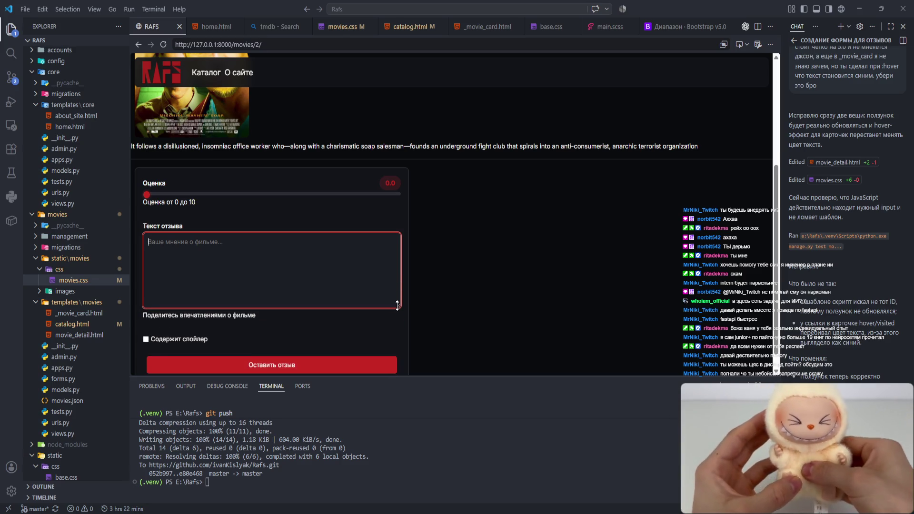
scroll(420, 279, up, 5)
scroll(420, 280, down, 5)
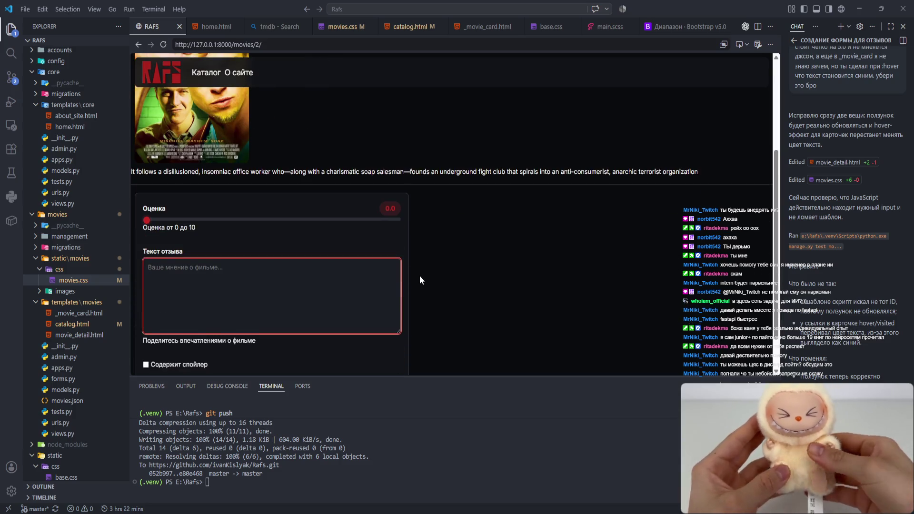
scroll(420, 279, up, 5)
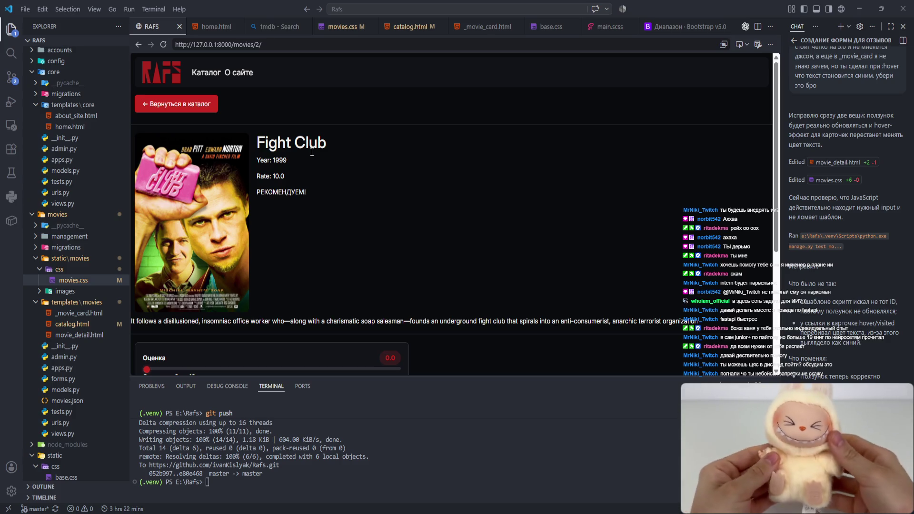
scroll(312, 152, down, 2)
scroll(311, 151, down, 1)
Set the review rating to 4.2 and return to the movie catalog.
click(251, 215)
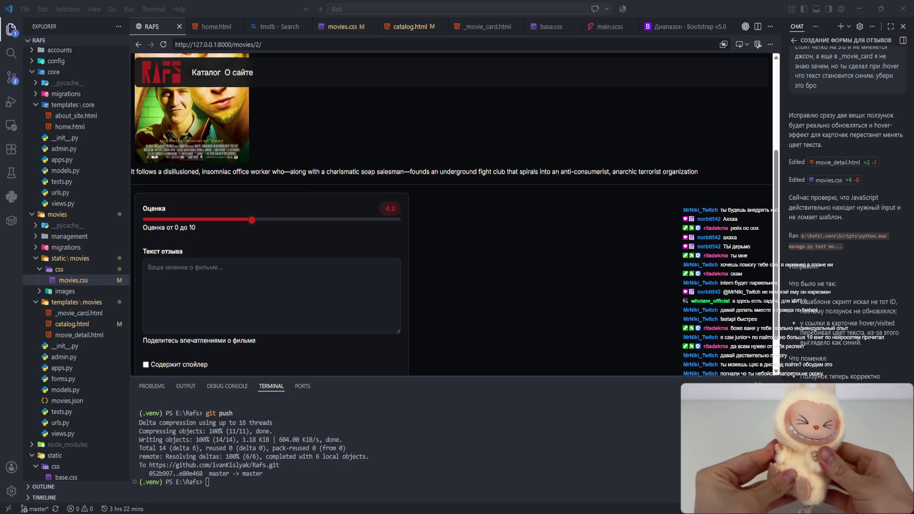
scroll(293, 242, up, 3)
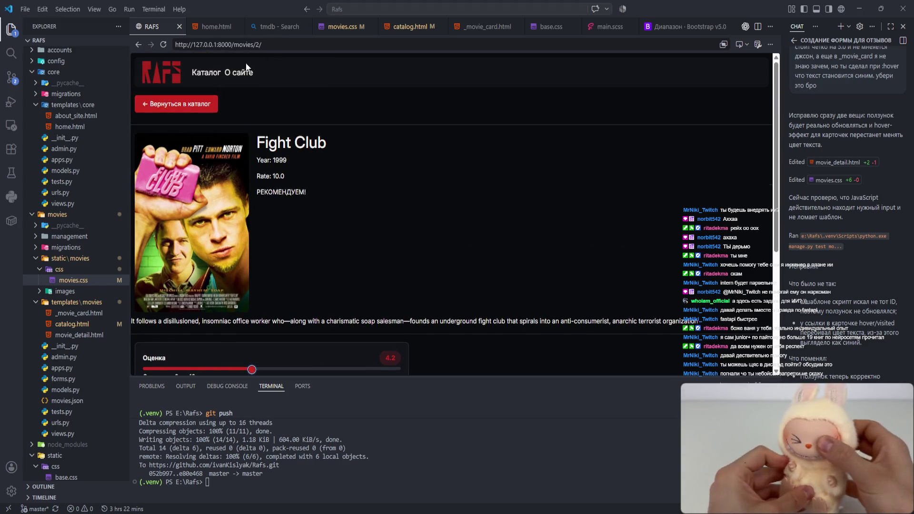
click(176, 104)
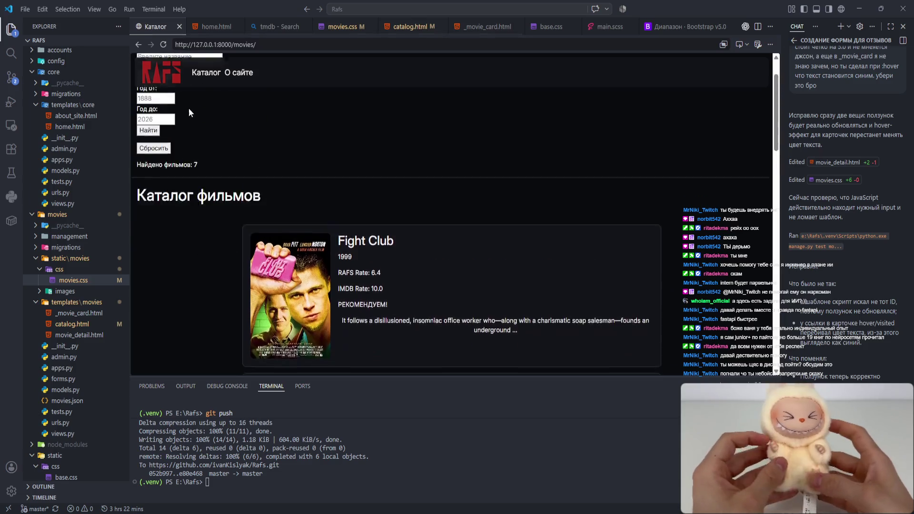
click(231, 71)
drag(144, 102, 684, 138)
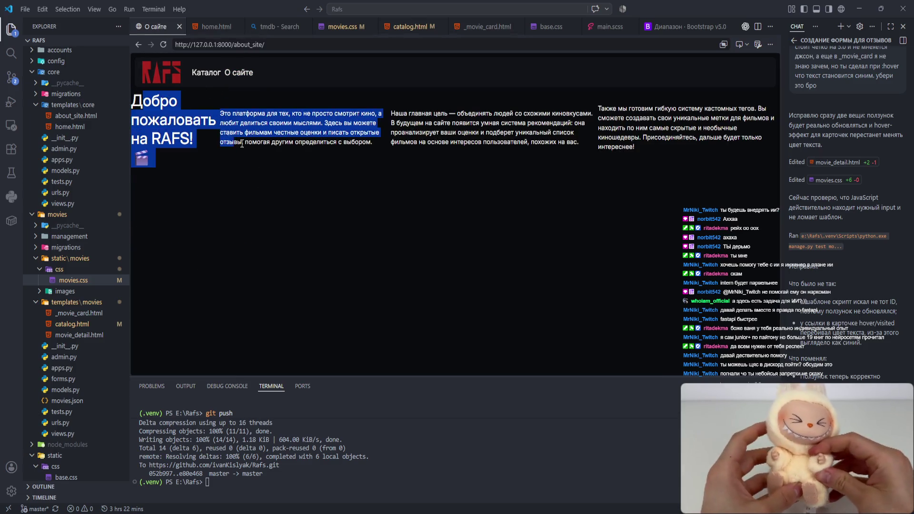
click(684, 139)
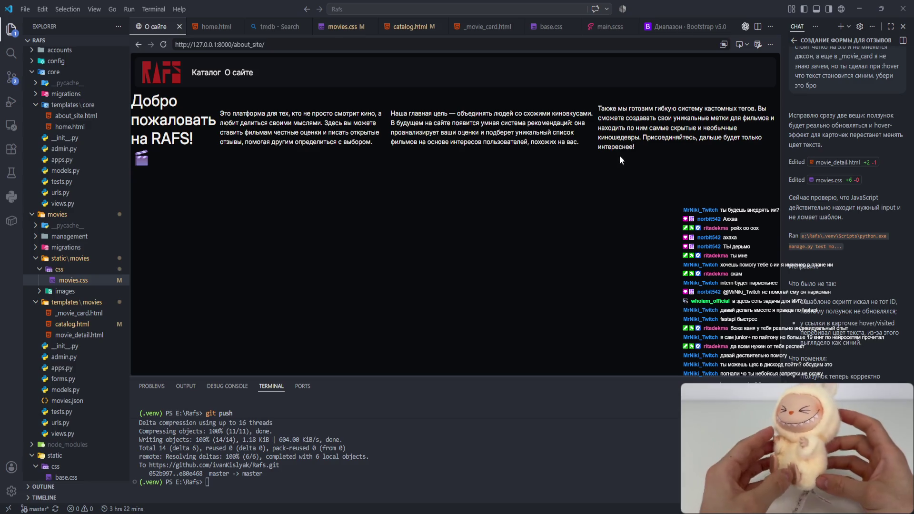
drag(621, 160, 143, 97)
click(166, 109)
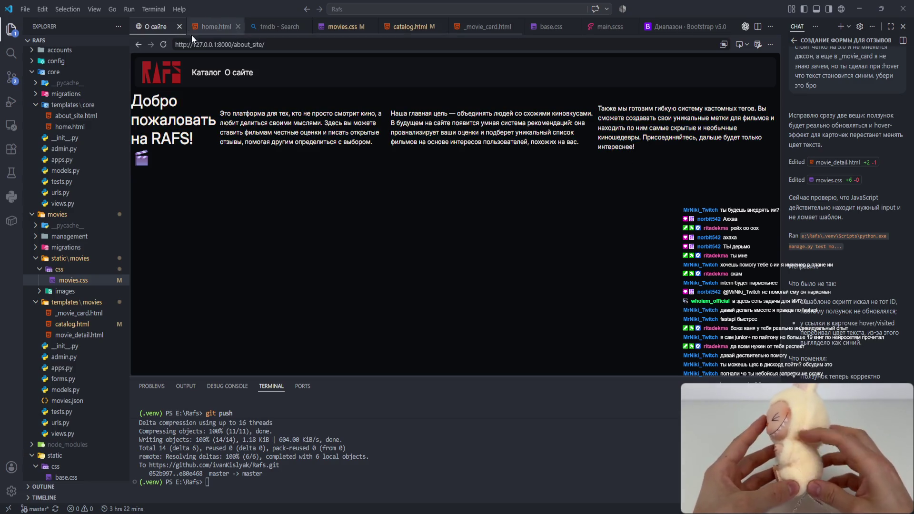
click(206, 72)
scroll(234, 269, down, 5)
scroll(282, 281, down, 4)
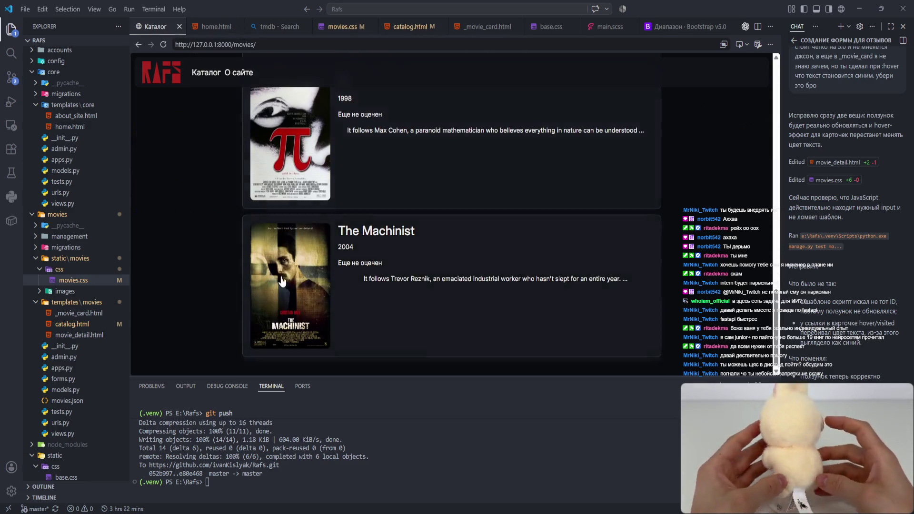
scroll(372, 248, down, 10)
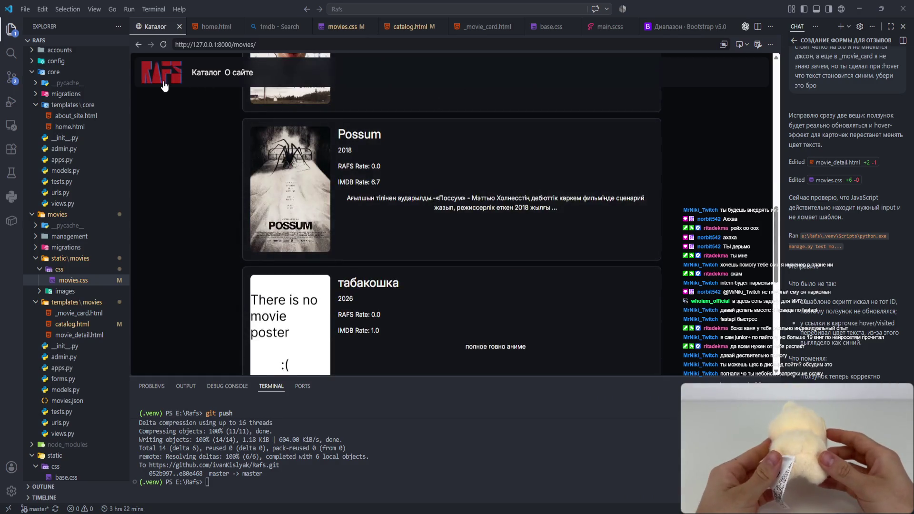
click(153, 76)
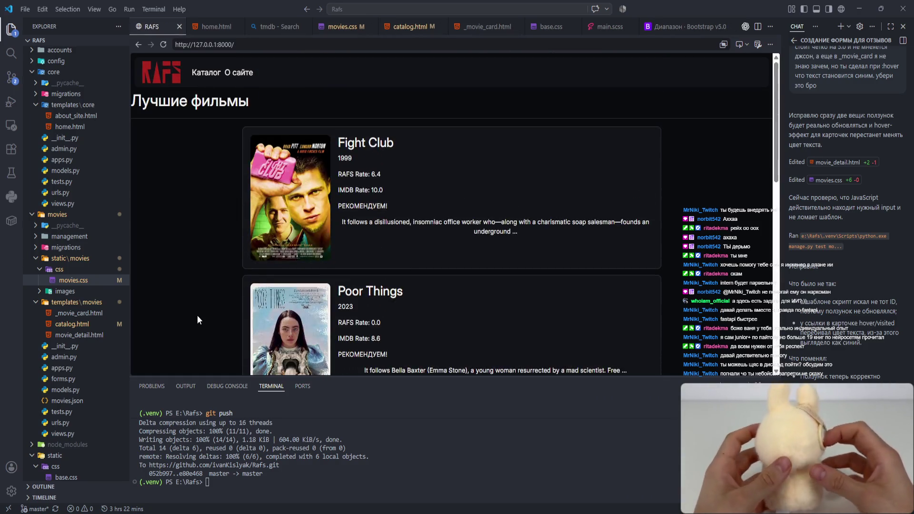
click(212, 77)
click(242, 77)
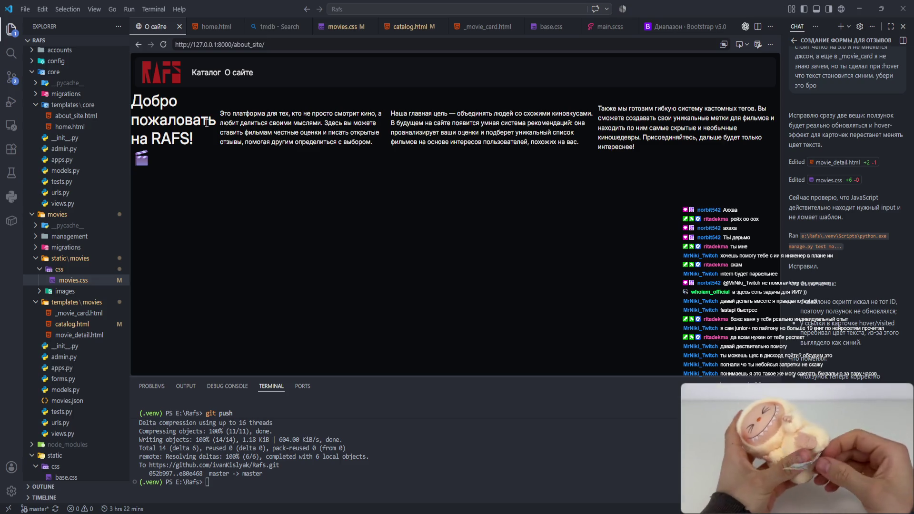
click(206, 74)
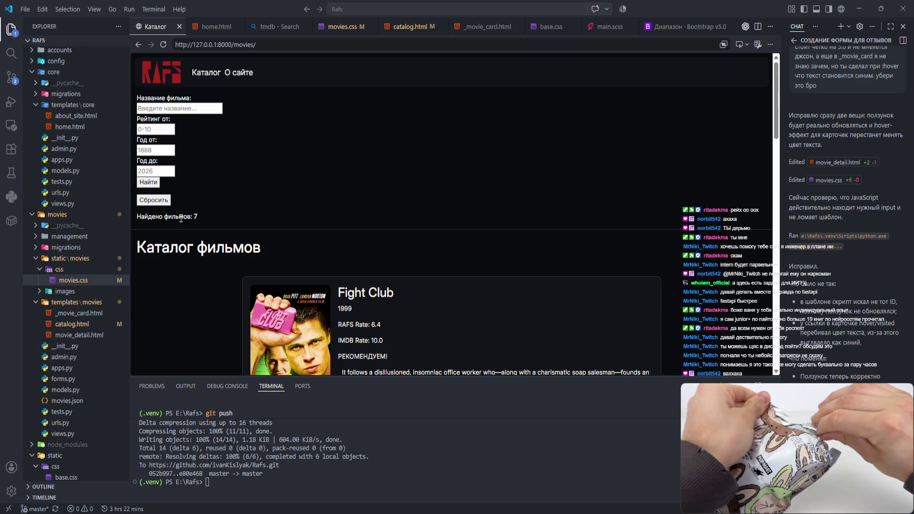
Scroll up and down through the movie catalog listing its 7 films.
scroll(231, 210, down, 5)
scroll(230, 209, down, 5)
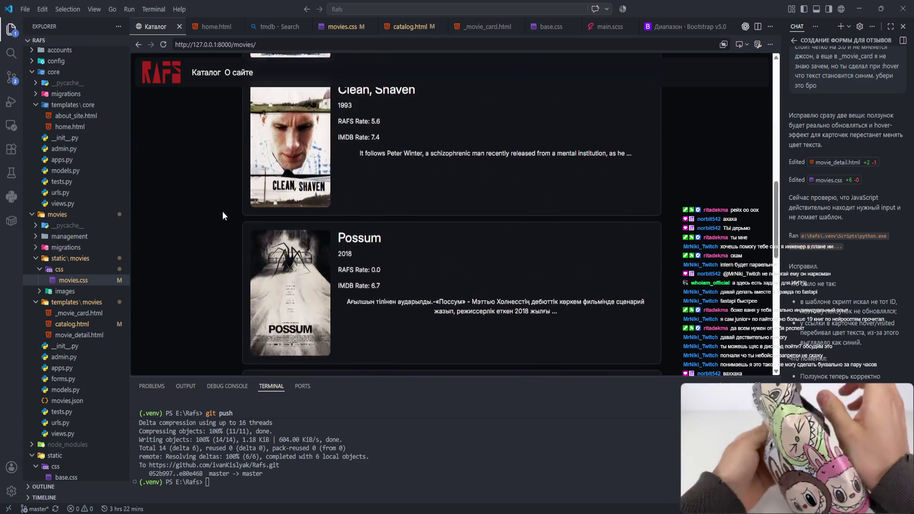
scroll(223, 213, down, 5)
scroll(234, 265, up, 5)
scroll(222, 270, up, 10)
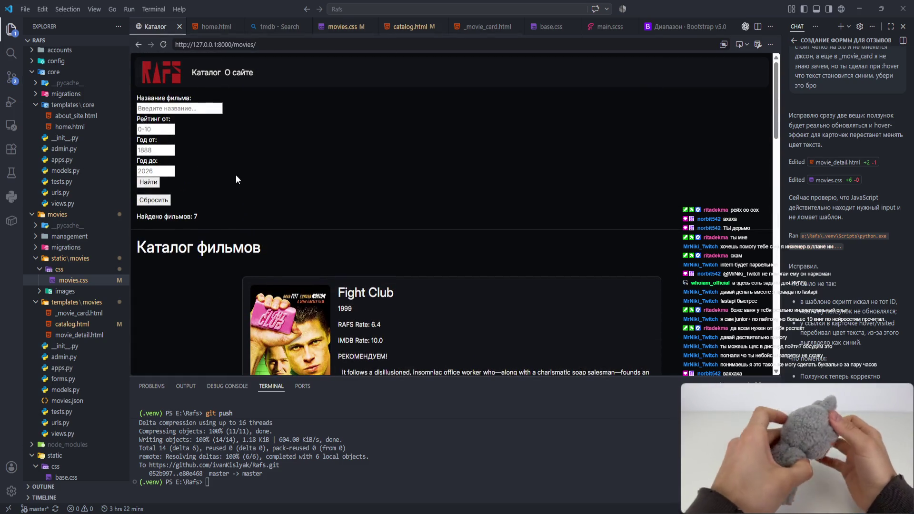
scroll(231, 197, down, 4)
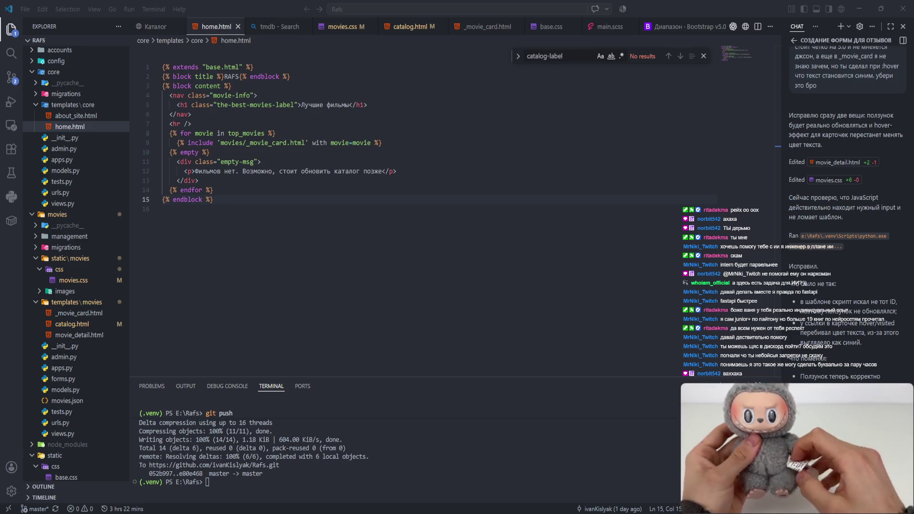
Back in home.html, place the cursor around lines 14–16, the endfor and endblock lines.
key(alt+Tab)
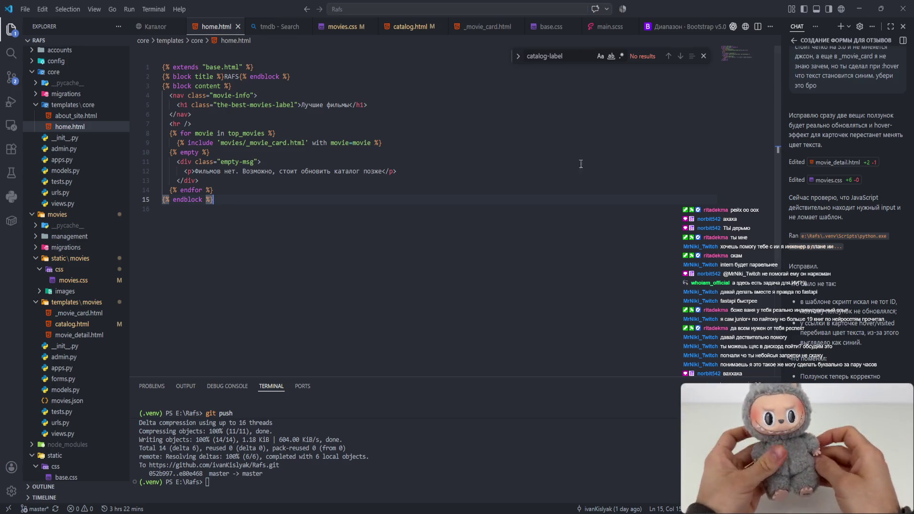
click(227, 206)
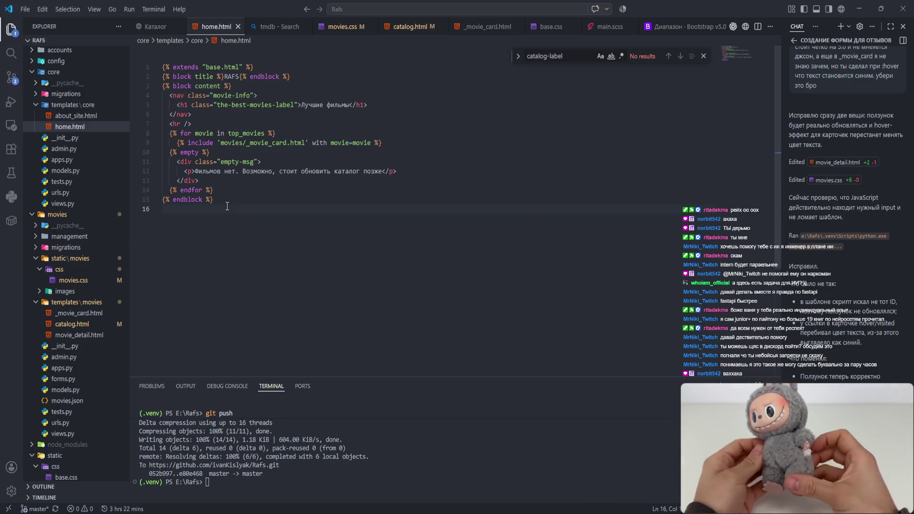
click(238, 203)
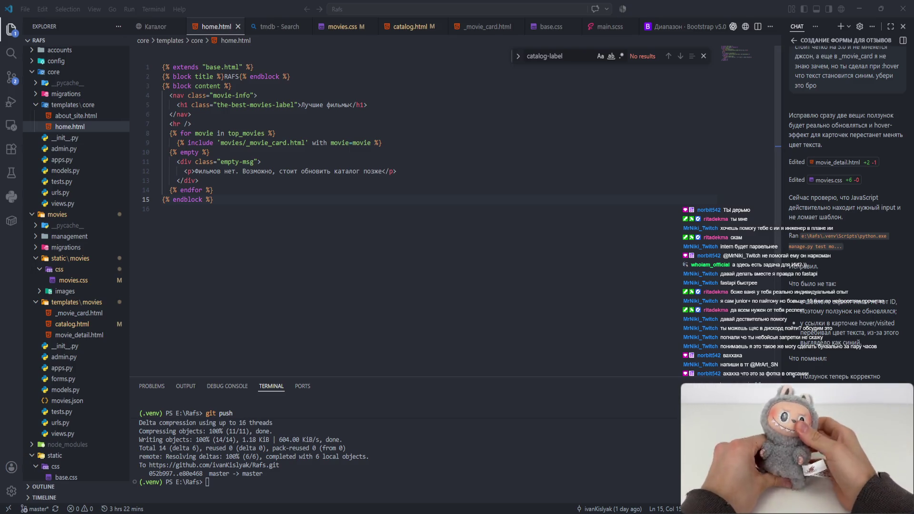
click(256, 196)
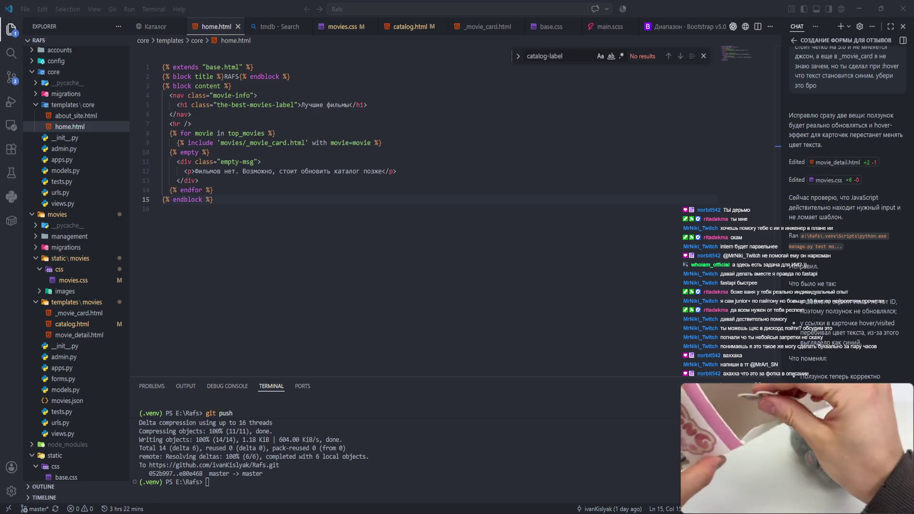
click(427, 189)
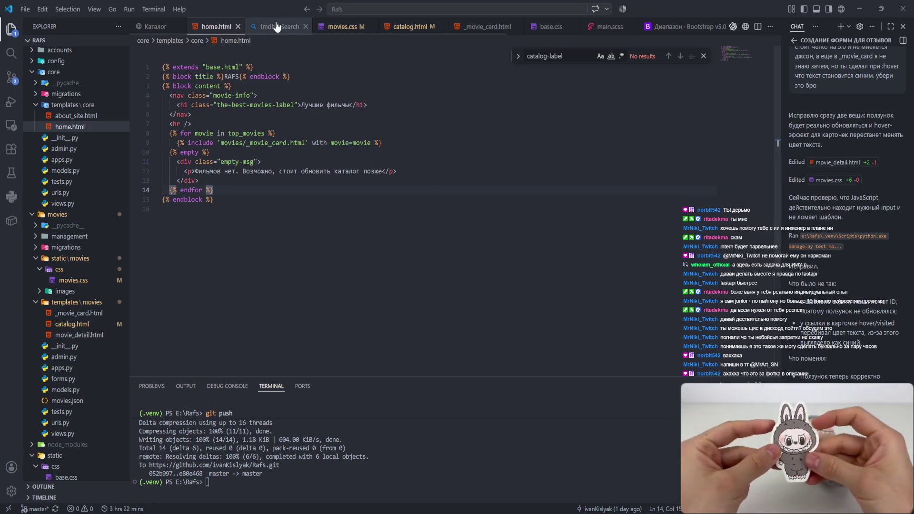
Glance at the tmdb search results, then switch back to the Каталог preview.
click(276, 26)
scroll(249, 119, up, 3)
click(157, 26)
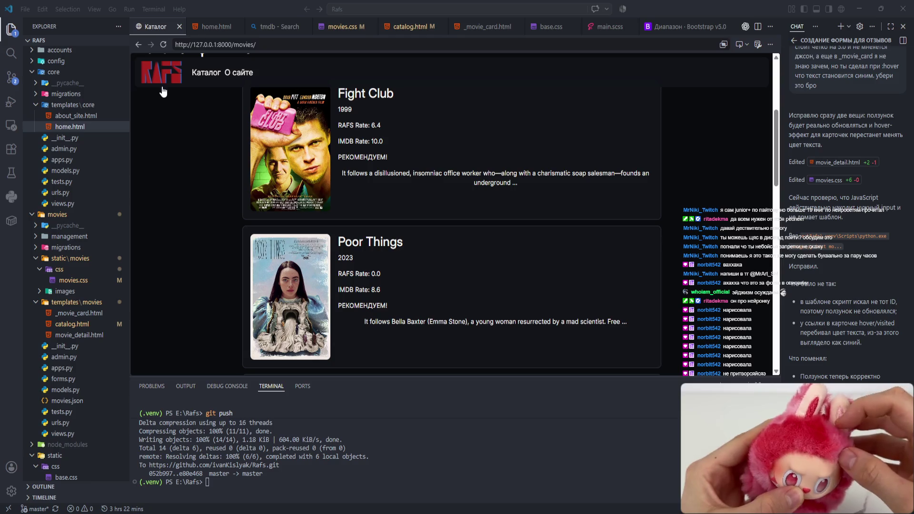
Scroll the catalog to the Possum card's 6.7 IMDb rating, then switch to Figma.
scroll(164, 190, up, 1)
scroll(163, 188, up, 4)
scroll(165, 191, down, 5)
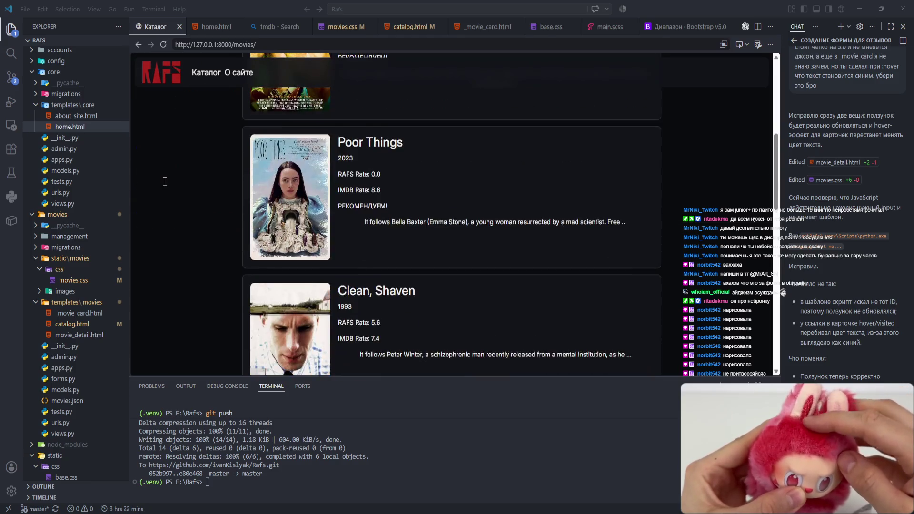
scroll(165, 200, down, 4)
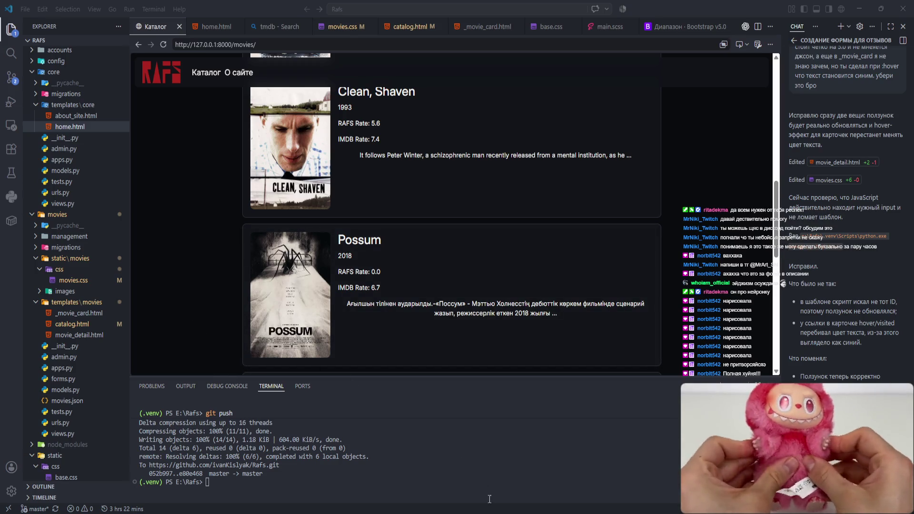
mouse_move(797, 447)
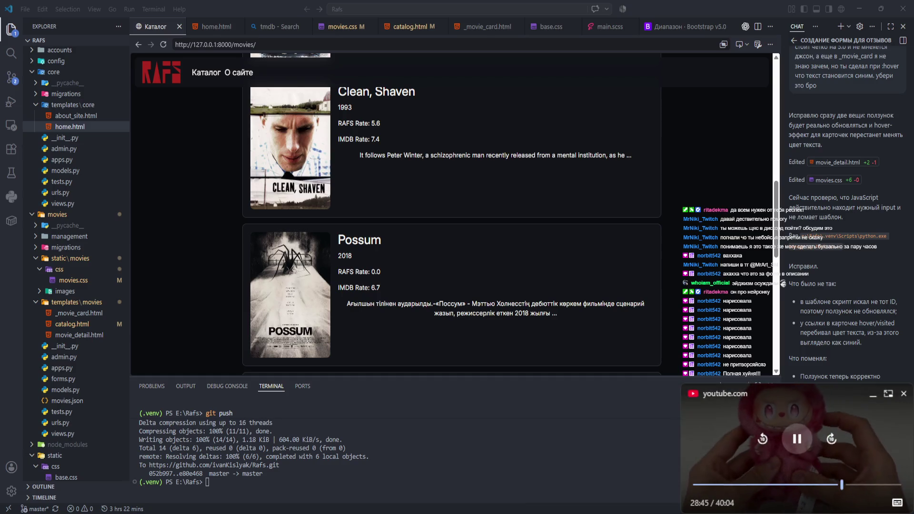
key(alt+Tab)
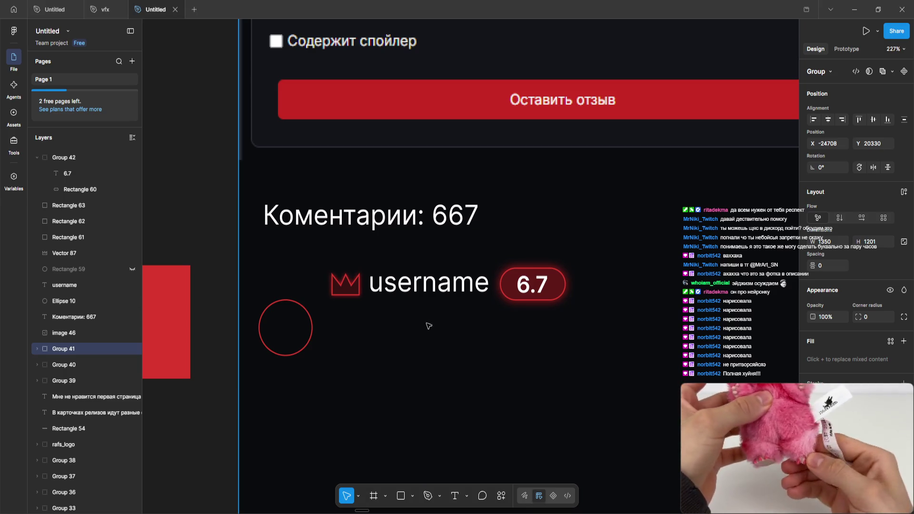
Set the Коментарии: 667 heading to font size 32 and widen its text box.
scroll(426, 322, right, 2)
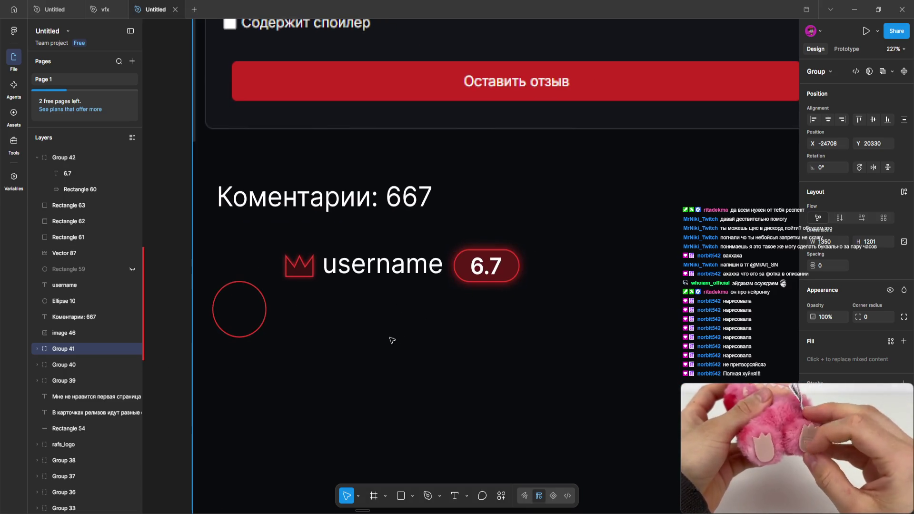
scroll(453, 320, down, 10)
click(287, 393)
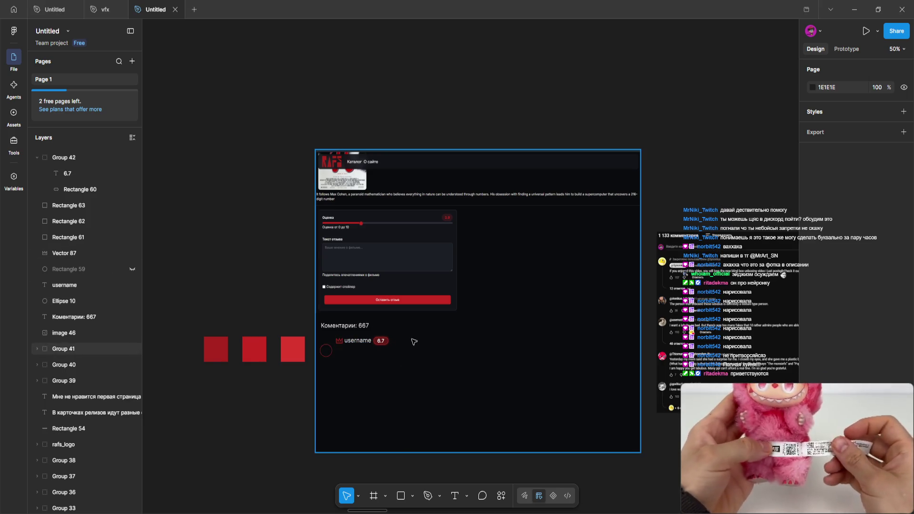
click(345, 326)
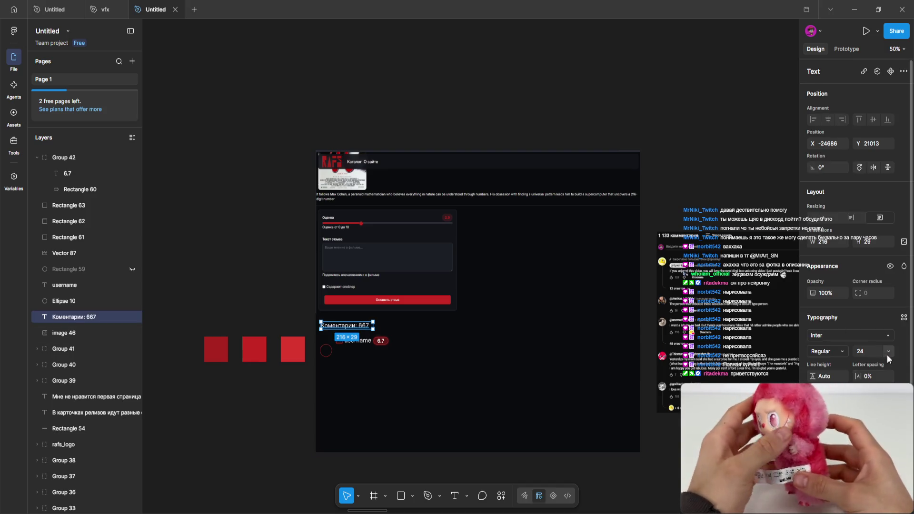
click(889, 351)
click(874, 363)
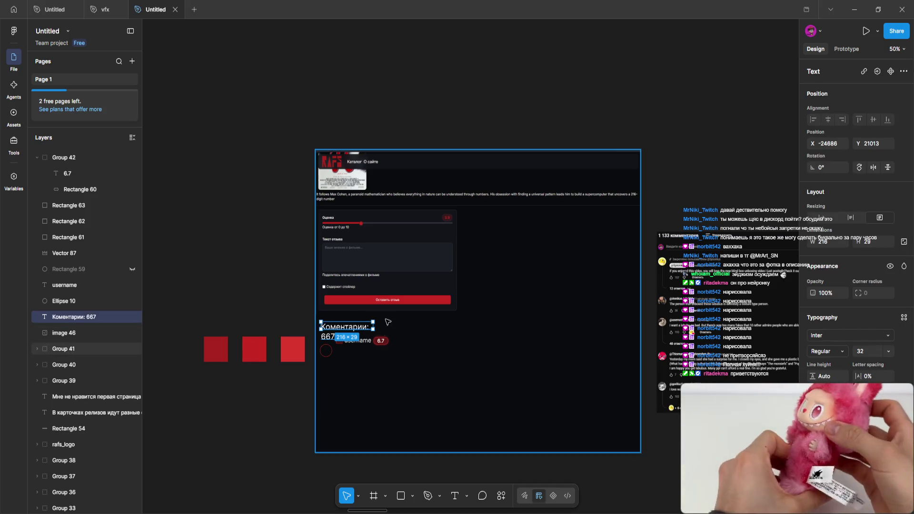
drag(373, 329, 394, 328)
click(283, 428)
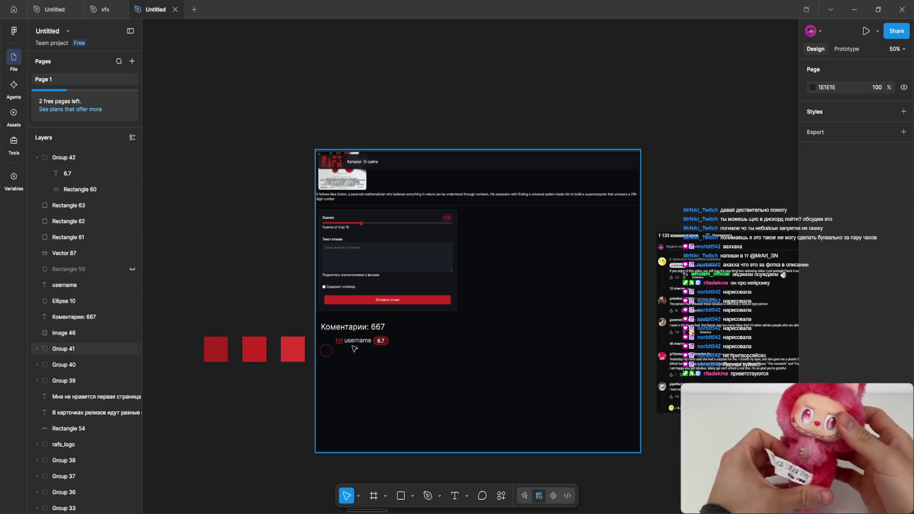
Give the heading box auto width so it hugs its single-line text.
scroll(362, 327, up, 5)
scroll(333, 358, up, 3)
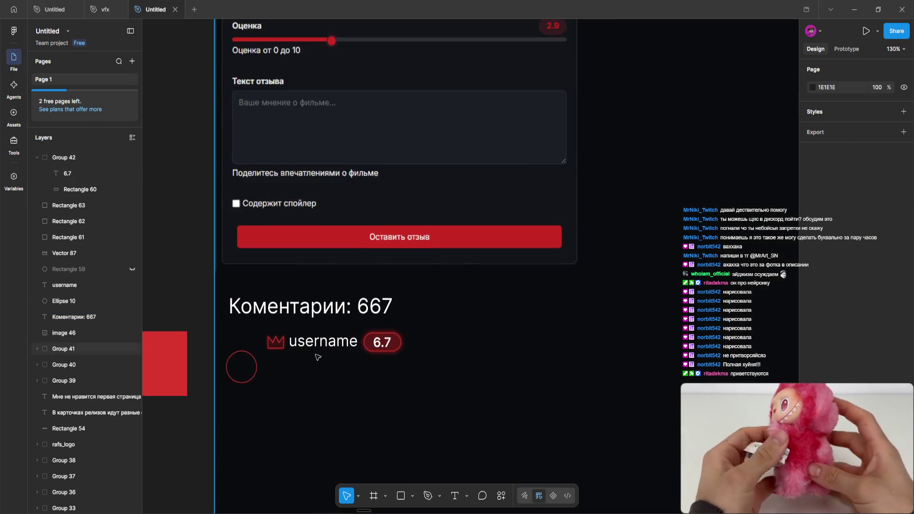
click(308, 380)
click(299, 376)
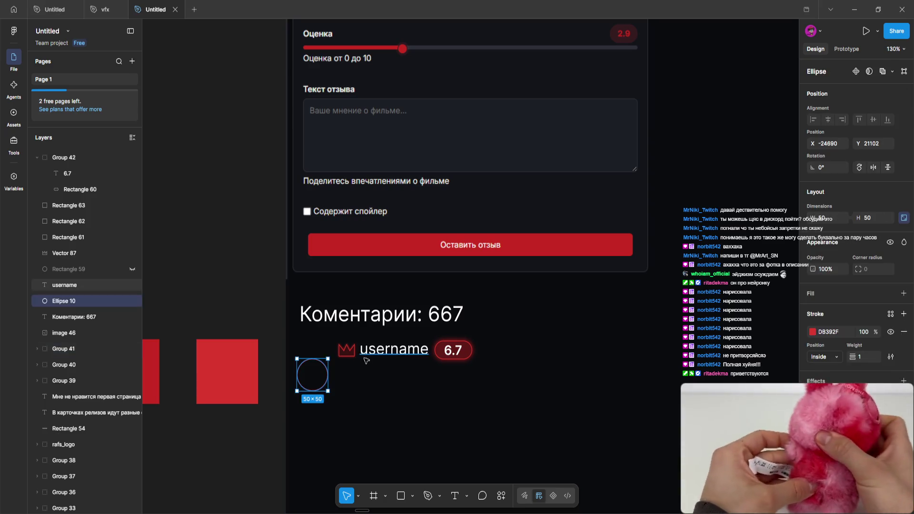
click(381, 350)
click(343, 317)
scroll(343, 318, down, 5)
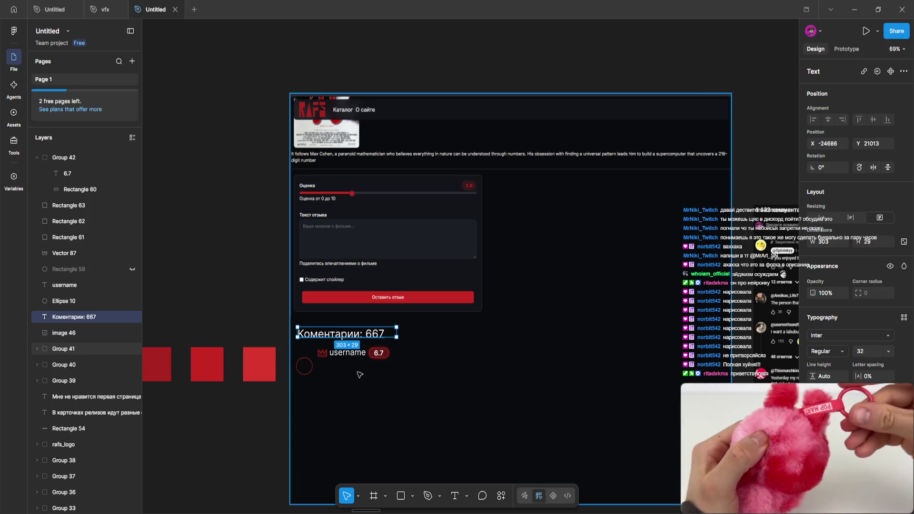
double_click(397, 334)
scroll(285, 402, up, 5)
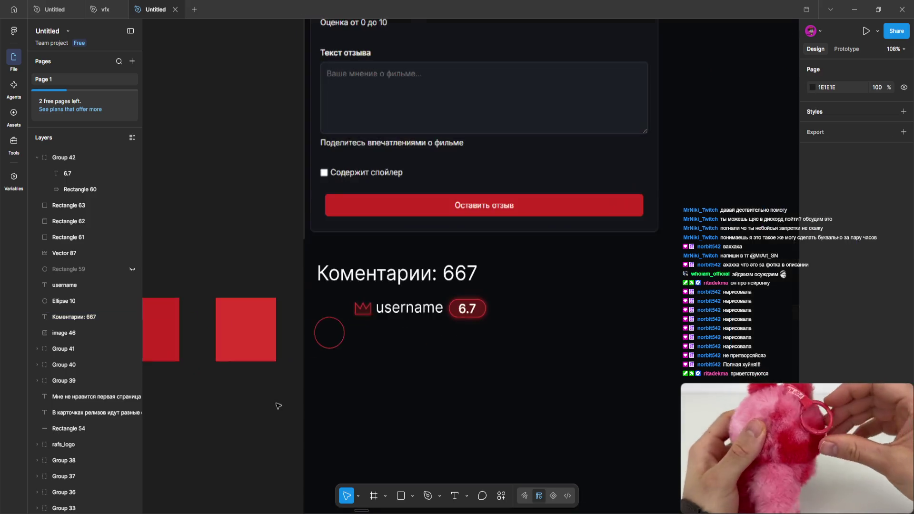
drag(415, 337, 400, 305)
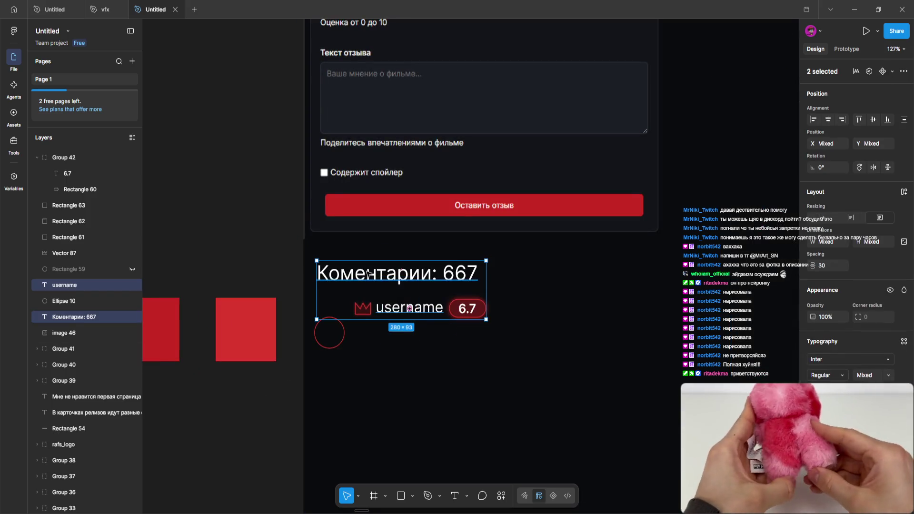
click(255, 381)
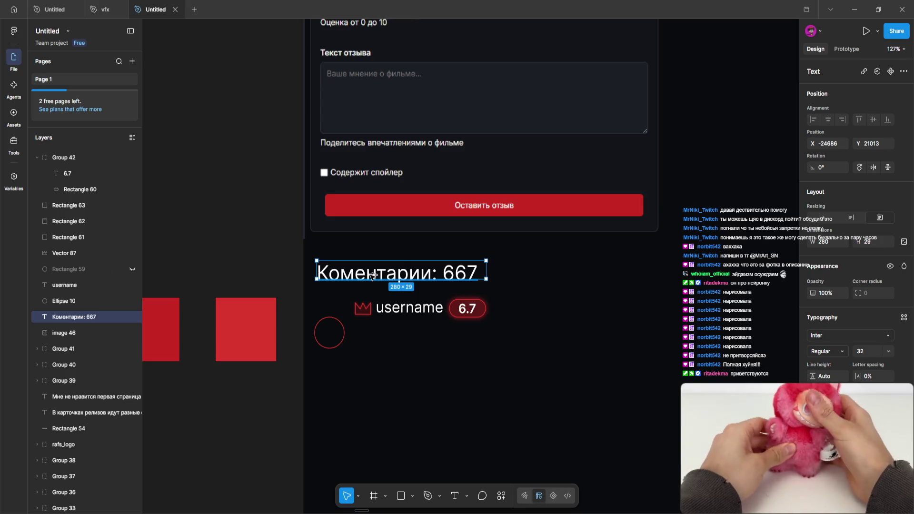
Copy the heading below the username, type the 'этот фильм поразил меня…' review, and widen its box to 532.
drag(373, 276, 411, 338)
double_click(399, 336)
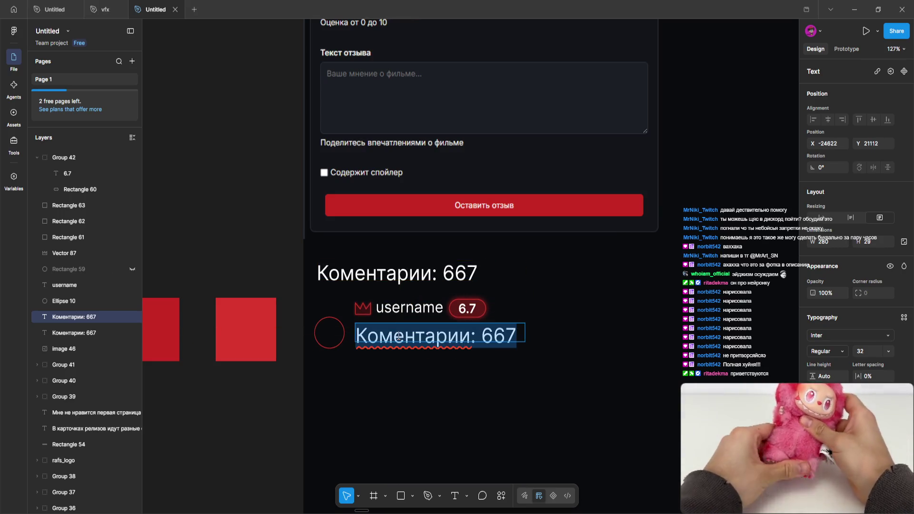
text(этот фил)
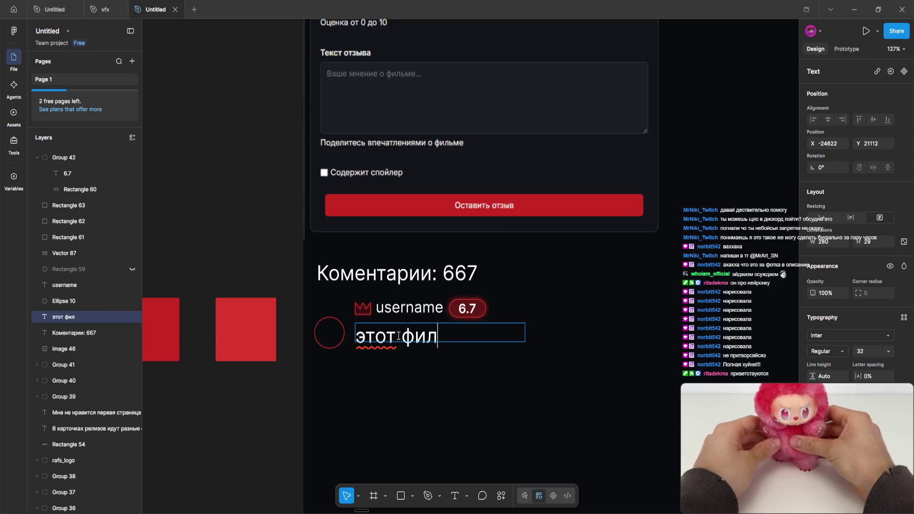
text(ьм поразил меня и п)
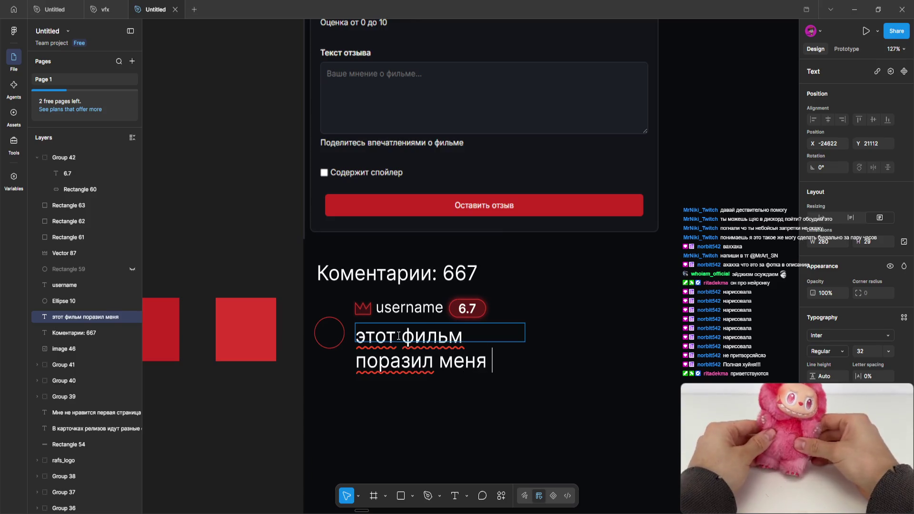
text(еревернул все мнение о )
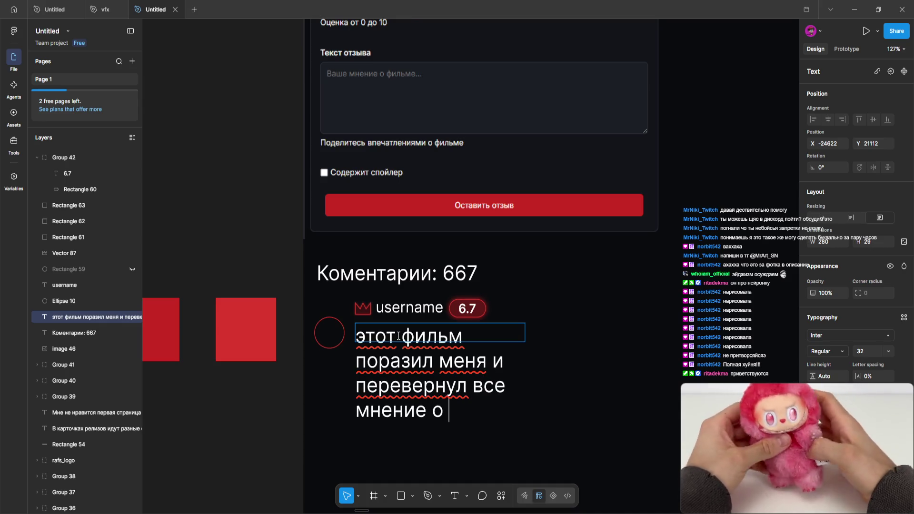
text(голи)
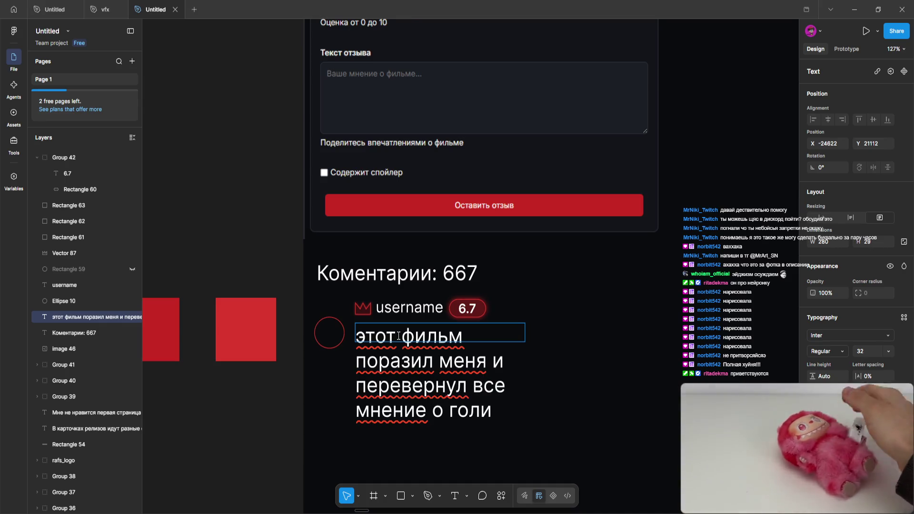
text(вуде. сп)
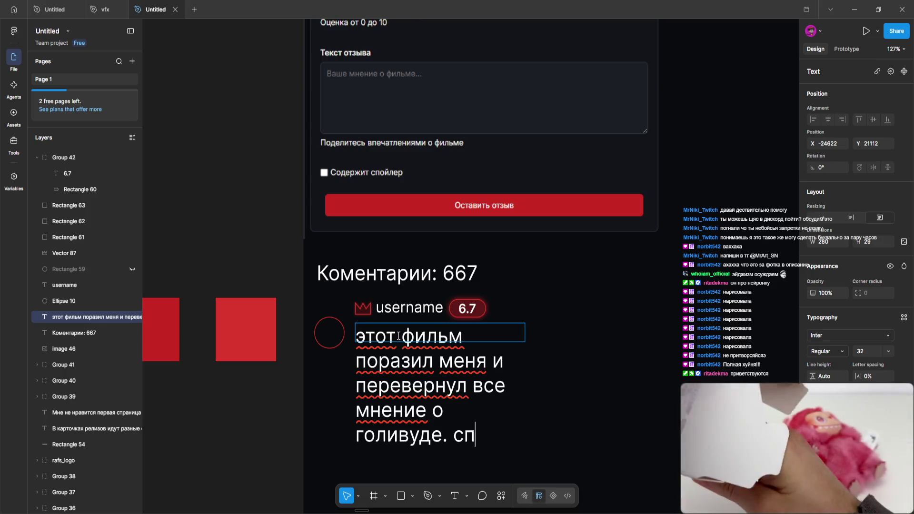
text(асибо большое)
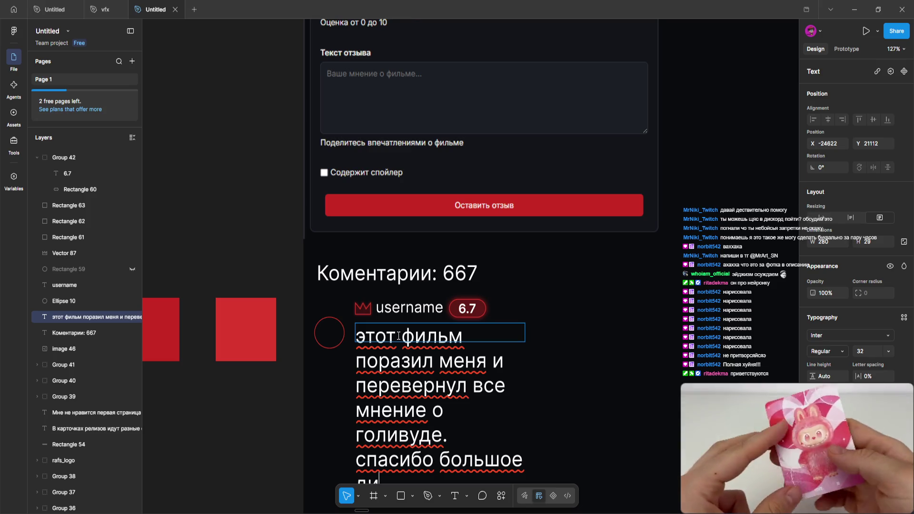
text(к априо)
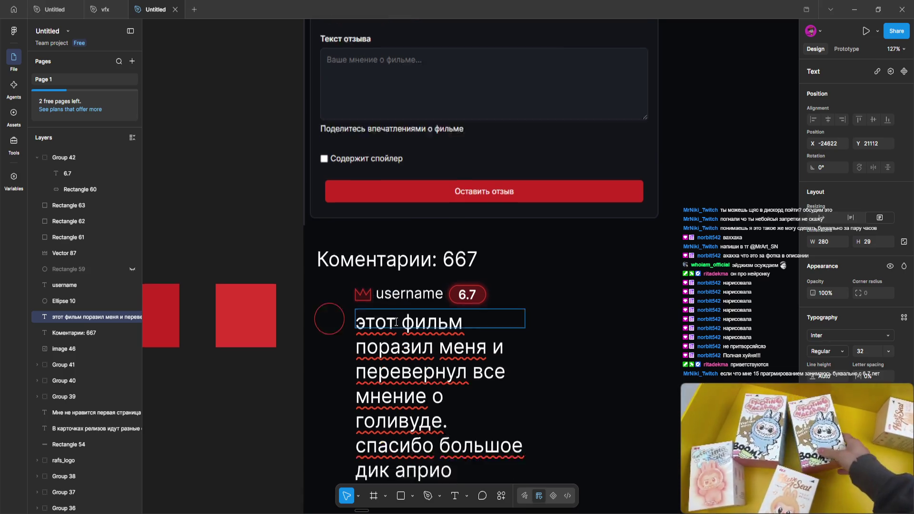
scroll(395, 321, down, 3)
text(щз)
key(BackSpace)
key(BackSpace)
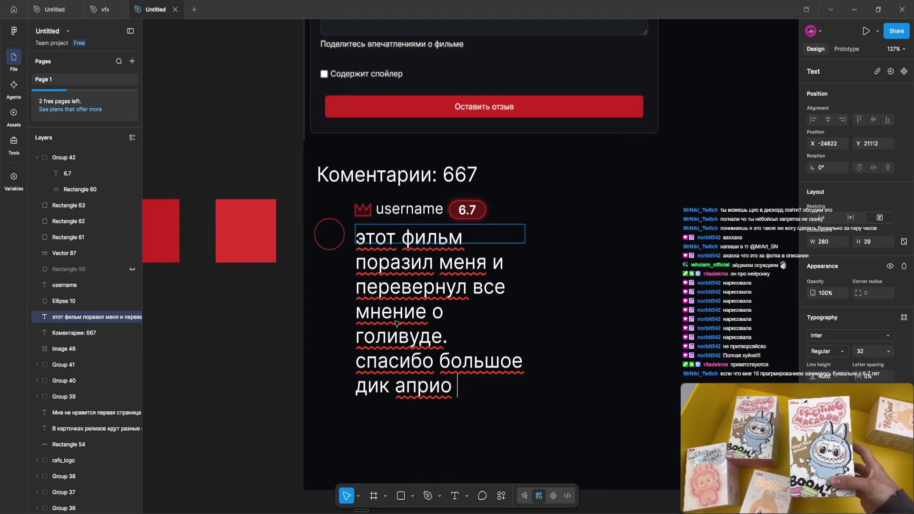
text(а то что )
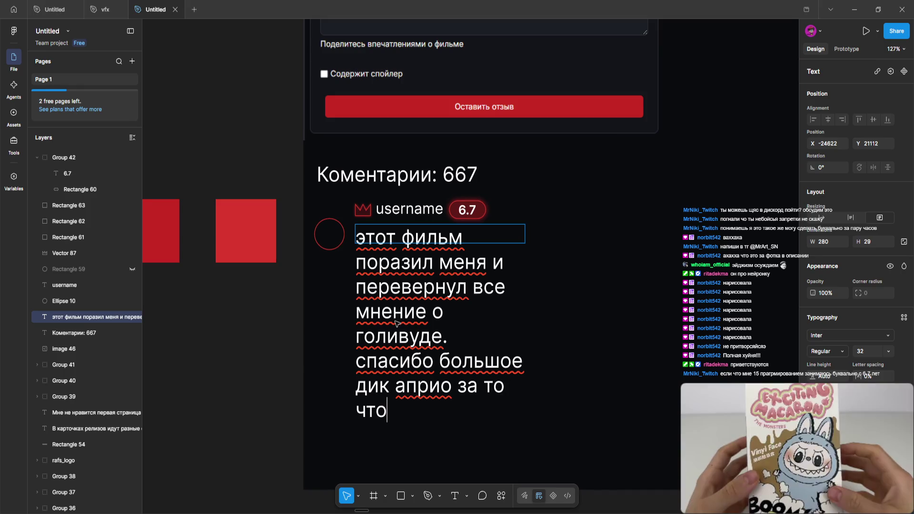
text(сыграл та)
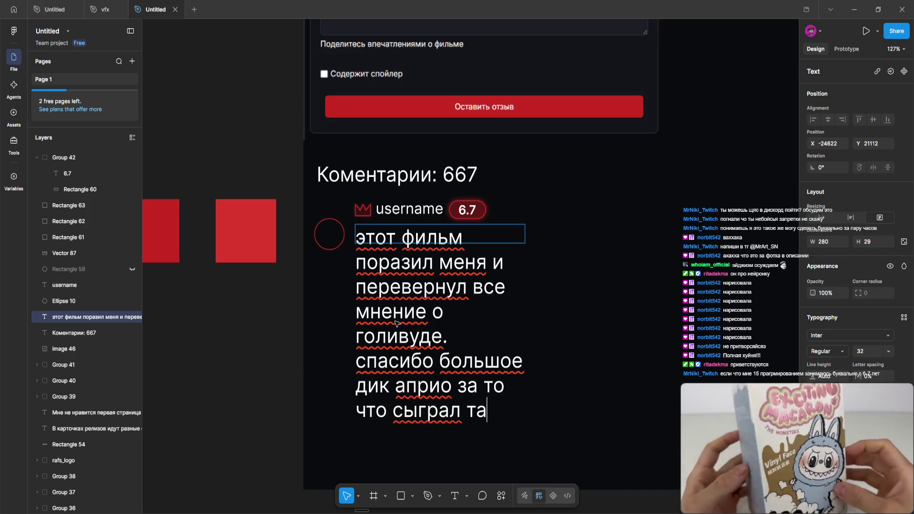
text(к реалистично)
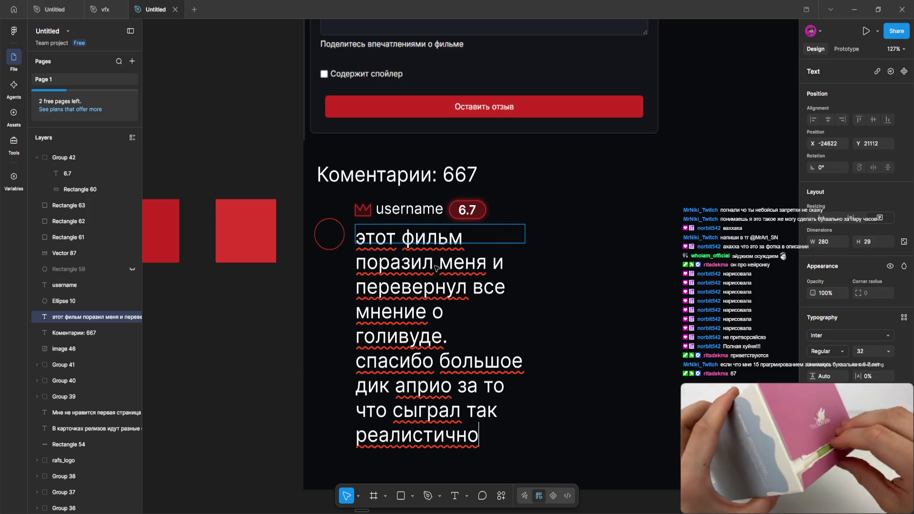
key(Escape)
drag(526, 235, 678, 246)
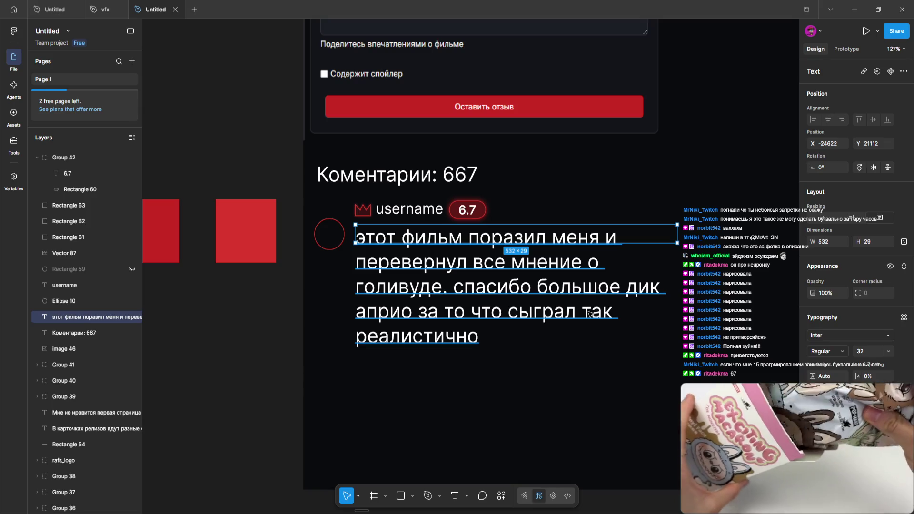
Set the comment text to size 16 and make its box 45 high.
click(889, 351)
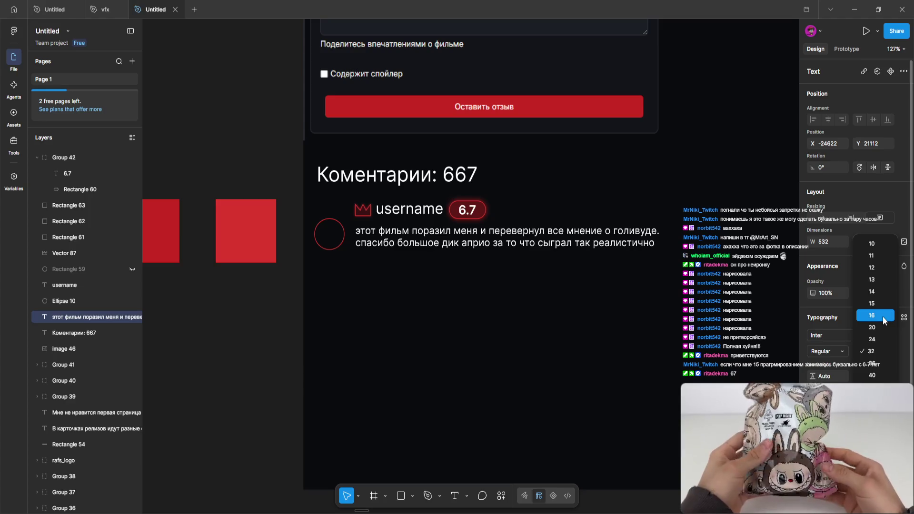
click(883, 316)
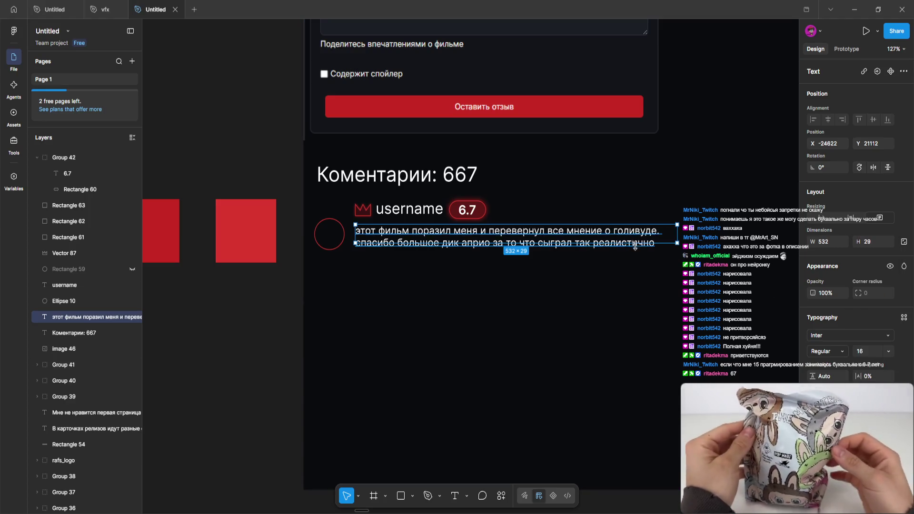
drag(636, 244, 633, 253)
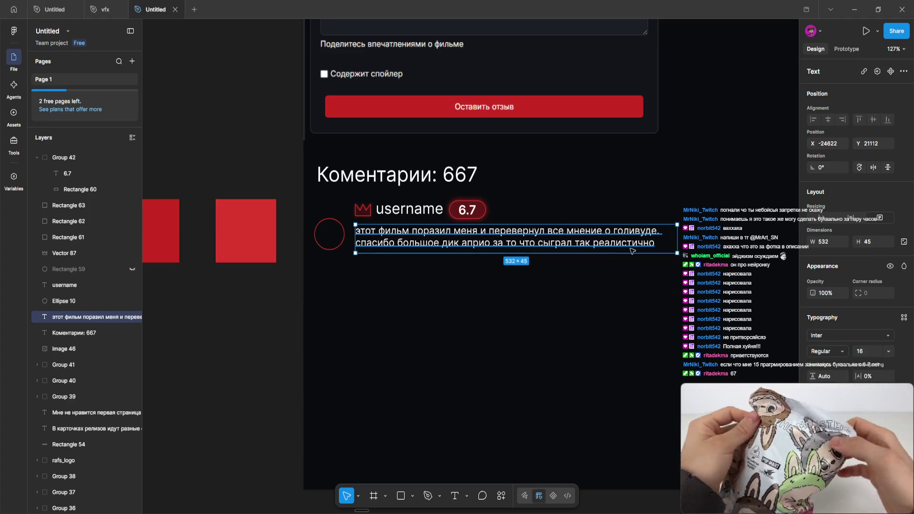
click(220, 300)
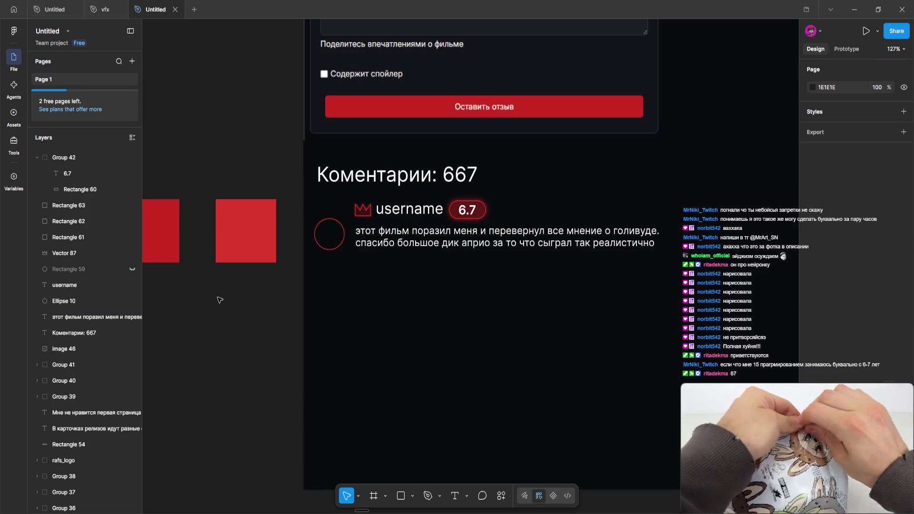
scroll(403, 317, up, 3)
scroll(376, 368, right, 3)
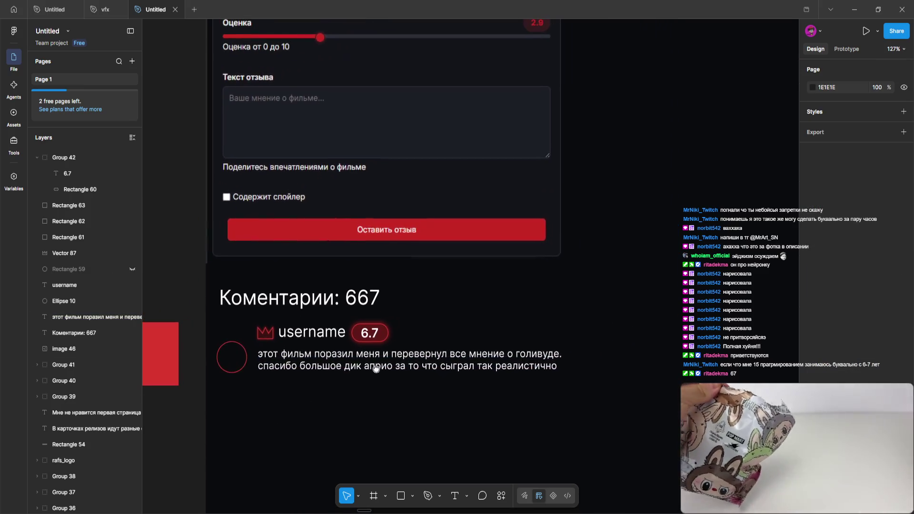
click(376, 368)
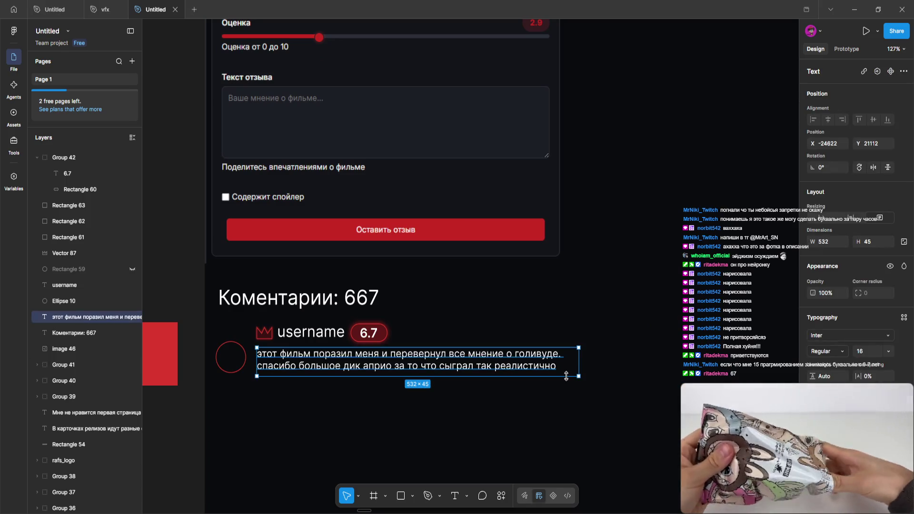
click(302, 388)
scroll(302, 387, down, 3)
scroll(302, 387, left, 3)
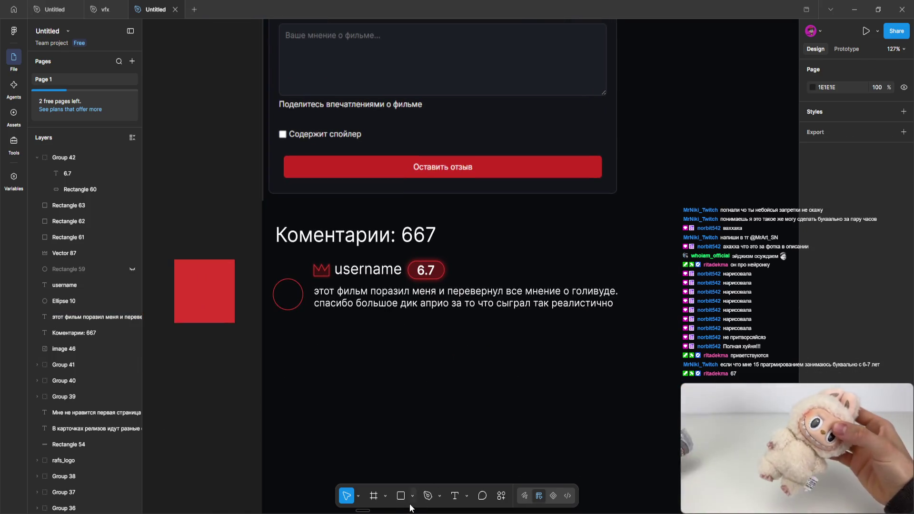
scroll(490, 374, right, 3)
scroll(490, 373, up, 1)
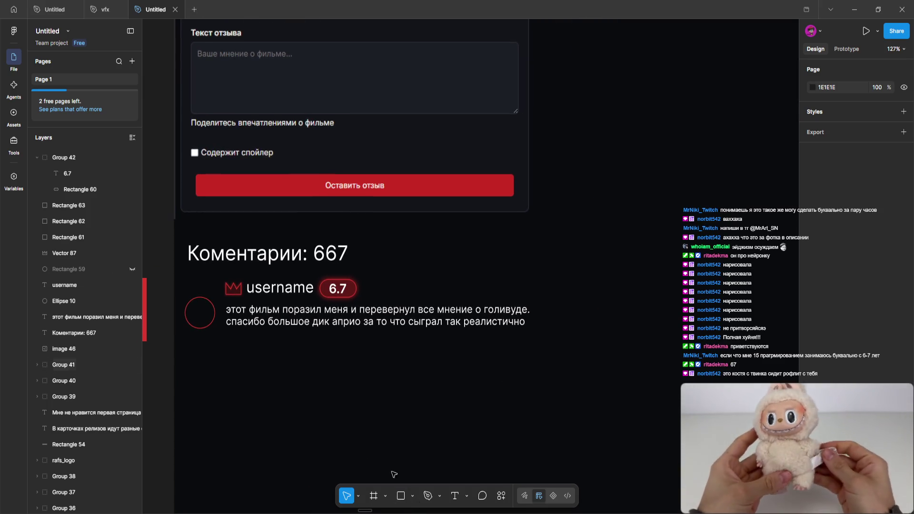
Select the 6.7 rating pill and check the surrounding layers.
click(351, 286)
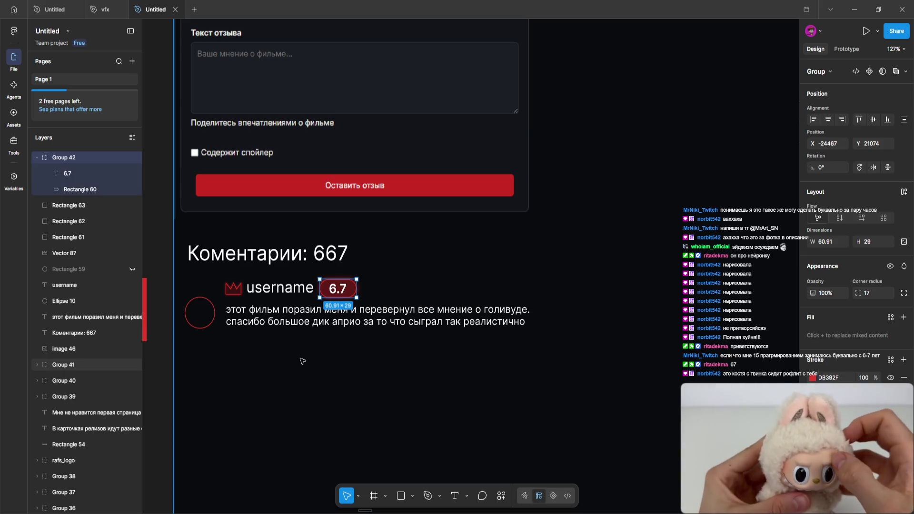
scroll(308, 383, left, 4)
scroll(309, 384, down, 1)
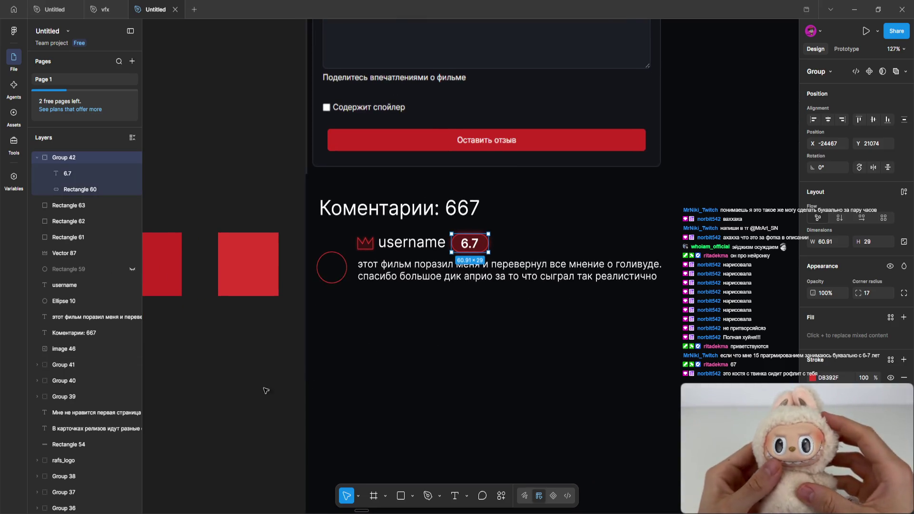
click(251, 389)
click(445, 358)
click(277, 349)
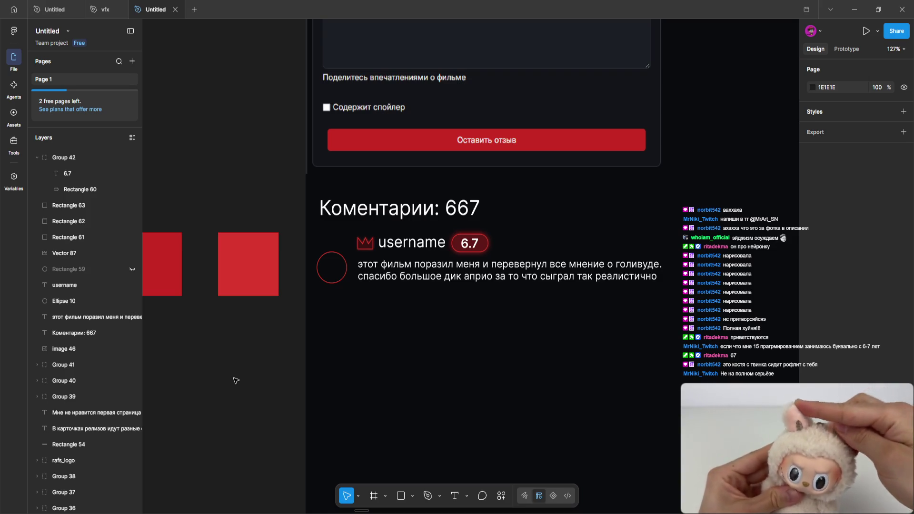
mouse_move(798, 448)
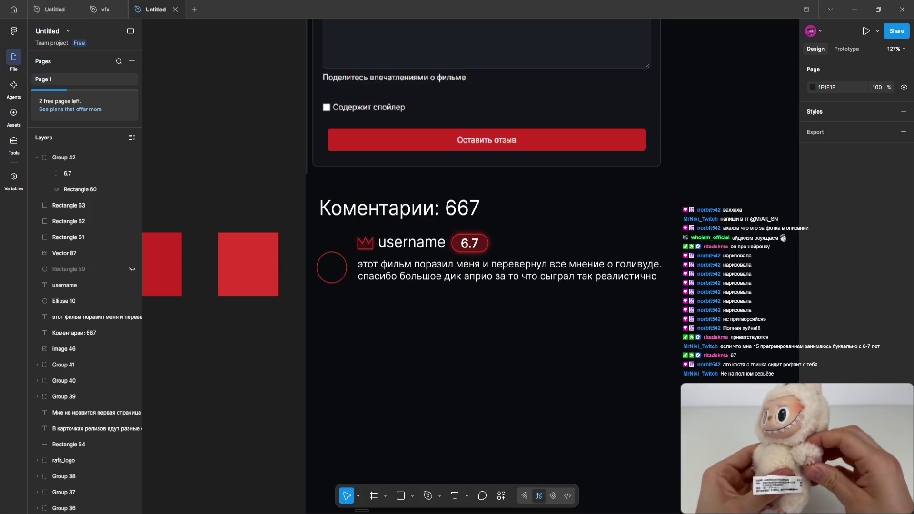
Nudge the 50×50 avatar circle to X -24686, Y 21107 beside the comment.
click(348, 266)
drag(345, 260, 348, 262)
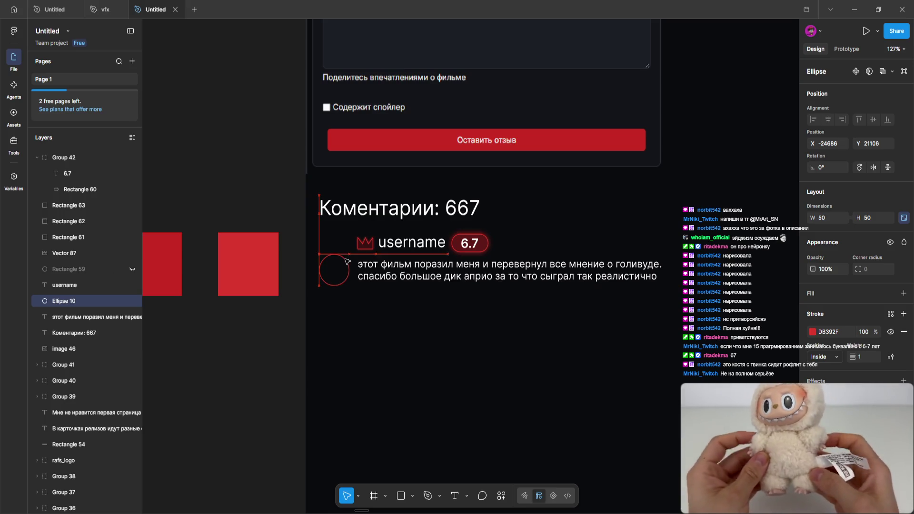
drag(347, 262, 347, 261)
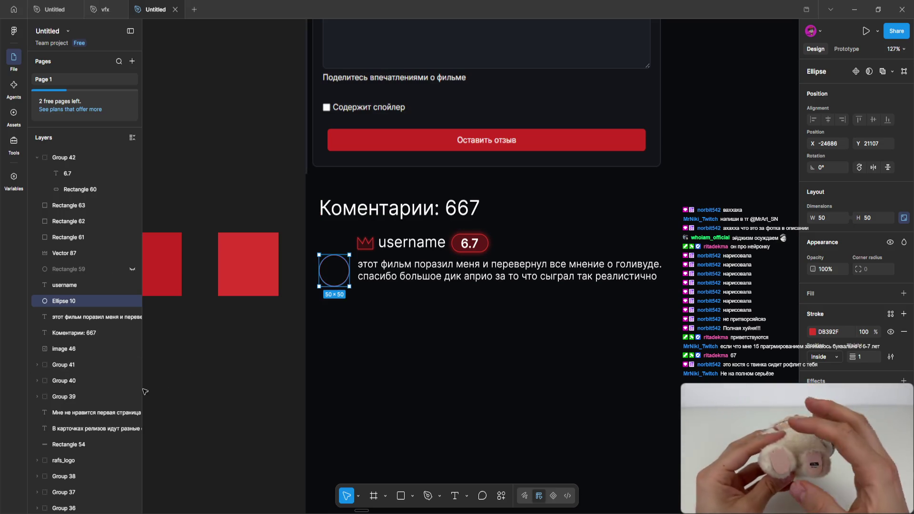
click(219, 404)
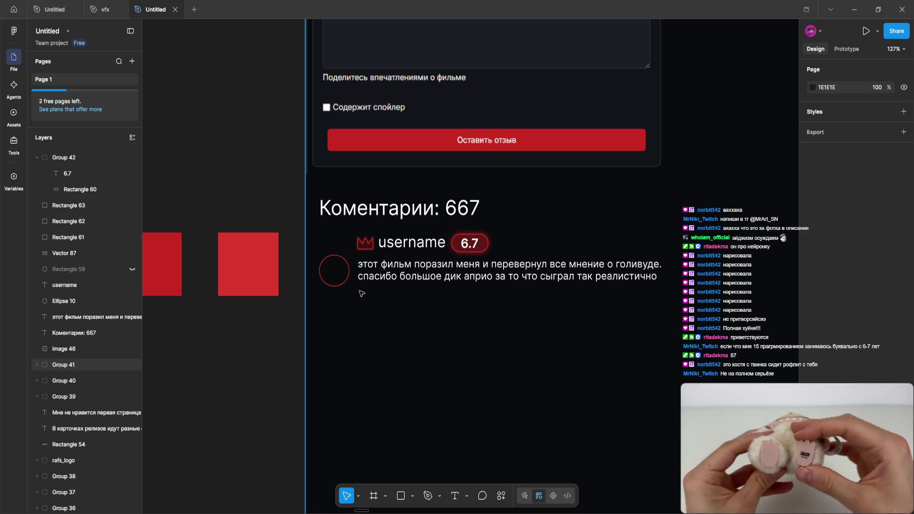
click(333, 285)
ctrl+scroll(460, 418, up, 3)
scroll(460, 414, up, 3)
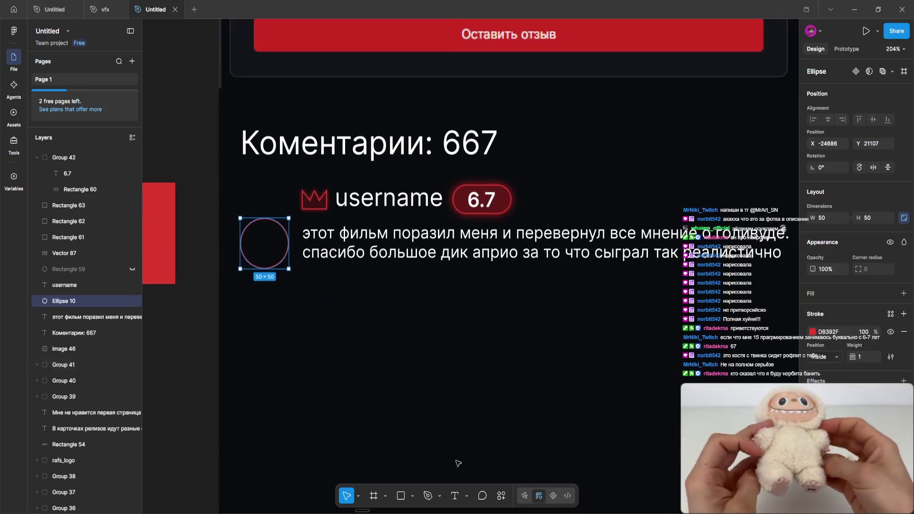
click(190, 360)
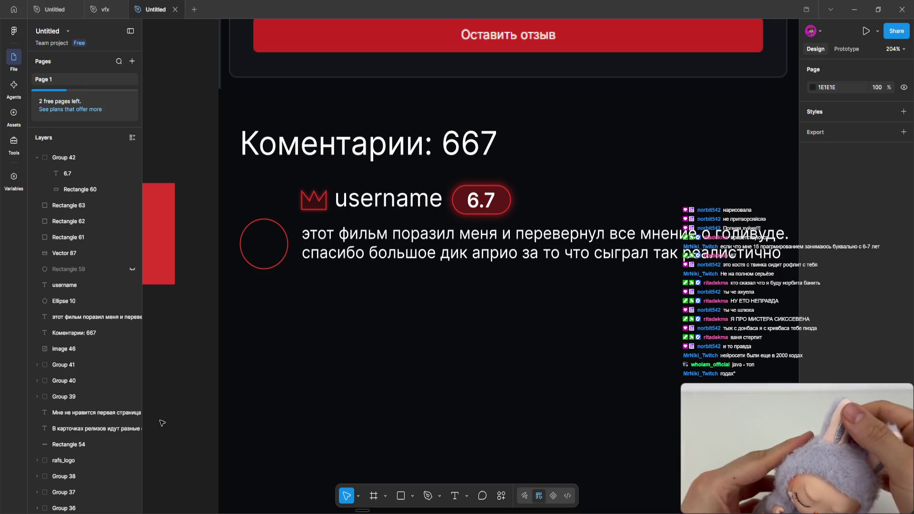
scroll(418, 280, up, 3)
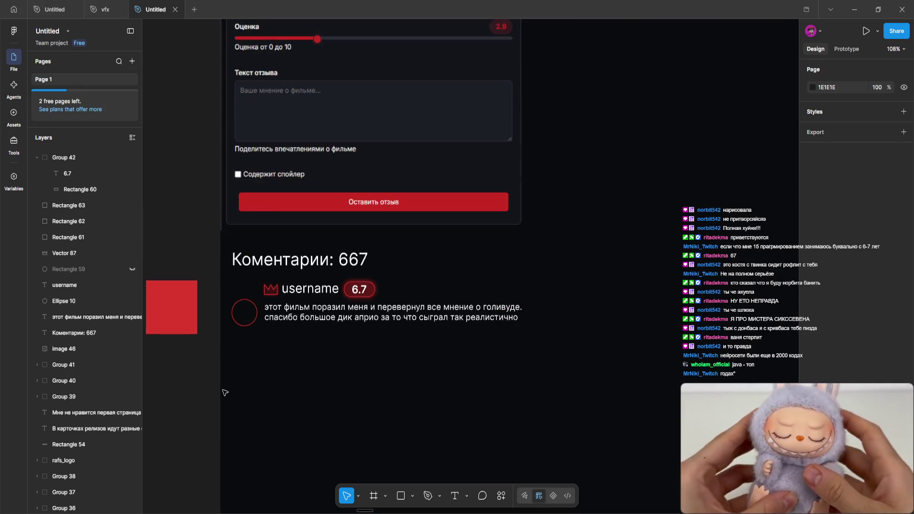
Draw a new 79×29 rectangle to the right of the 6.7 pill.
scroll(453, 333, up, 2)
scroll(455, 360, up, 2)
key(r)
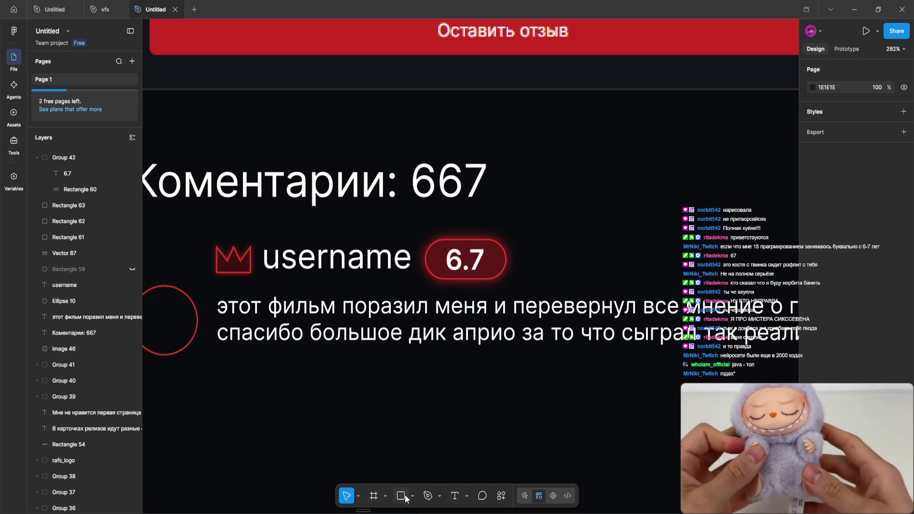
drag(523, 239, 629, 280)
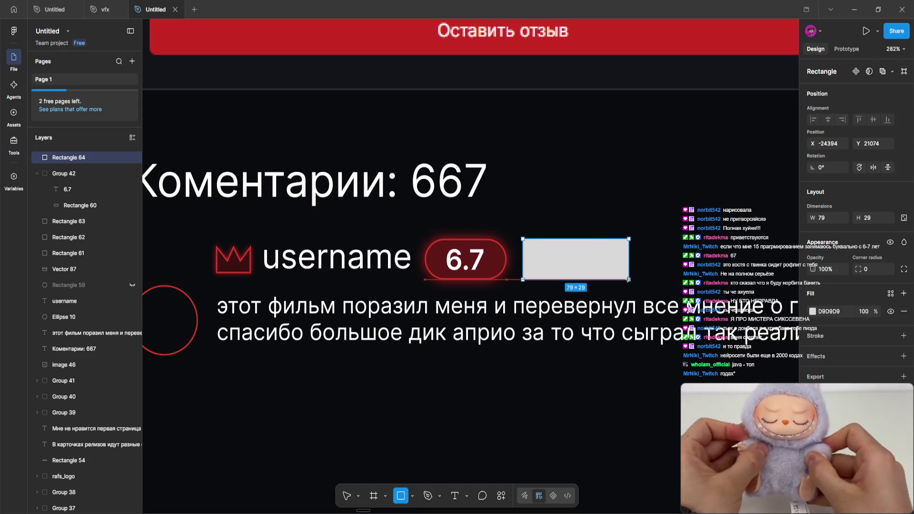
Zoom out to the row of three red squares and marquee-select all three.
scroll(579, 251, up, 3)
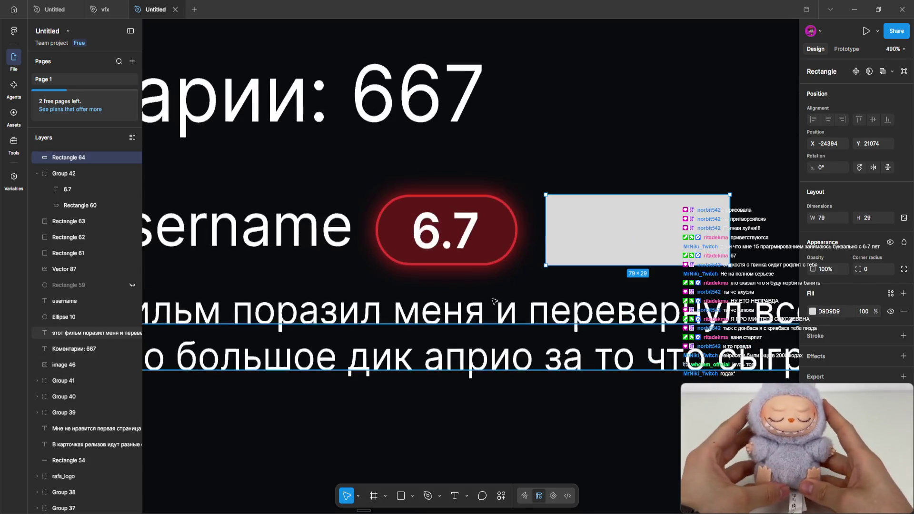
scroll(395, 358, down, 10)
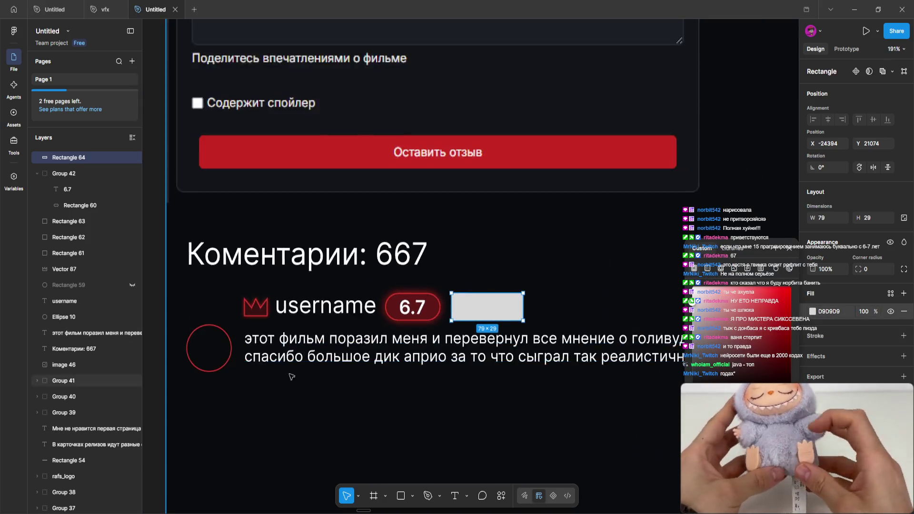
scroll(429, 320, left, 5)
scroll(428, 321, down, 2)
mouse_move(249, 364)
mouse_down()
mouse_move(495, 273)
mouse_move(464, 384)
mouse_up()
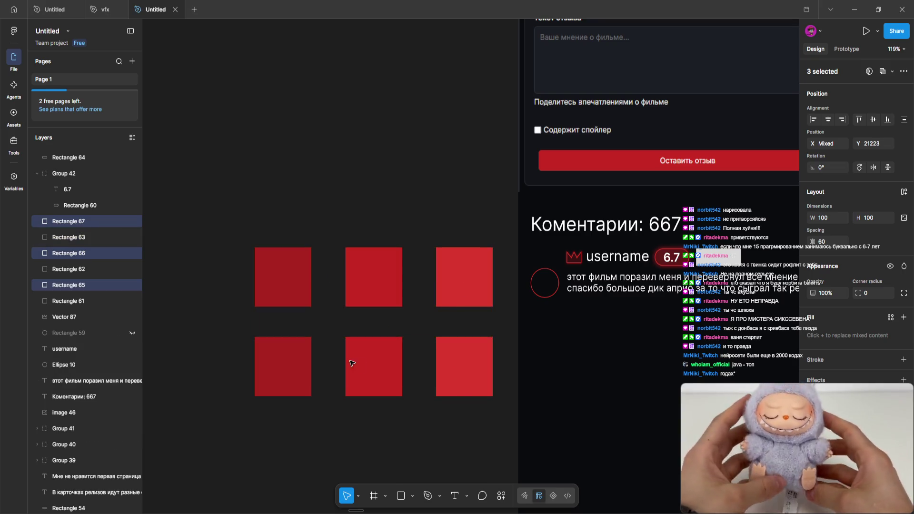
Drop the copied row and turn its bottom-left square olive-yellow.
click(312, 408)
click(290, 366)
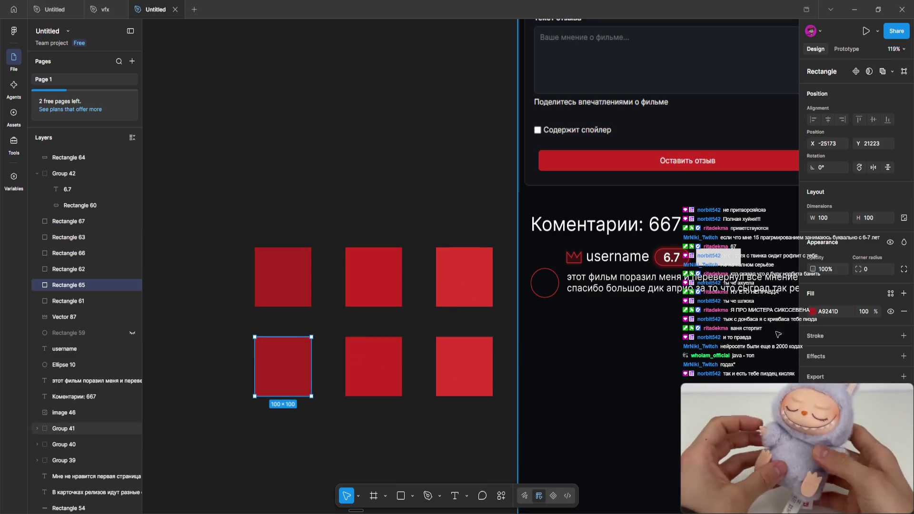
click(814, 312)
drag(703, 390, 713, 389)
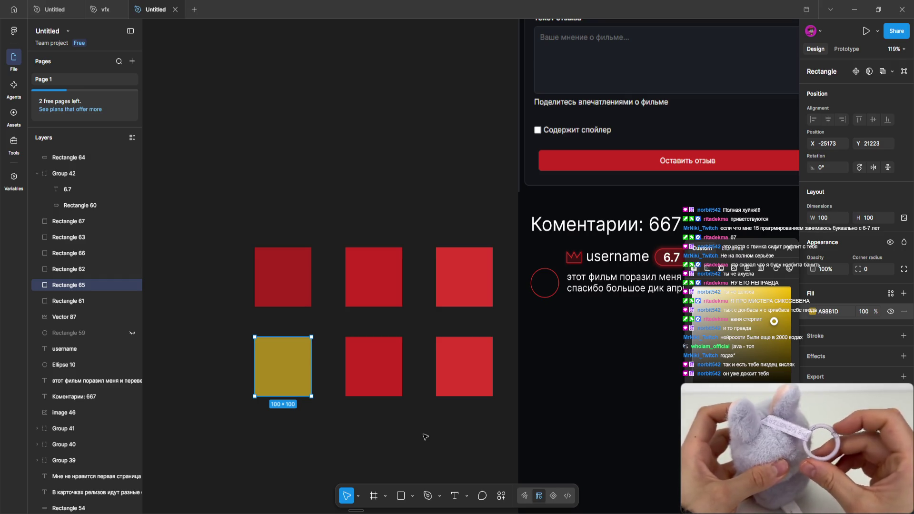
Recolour the bottom-middle square orange and the bottom-right square golden yellow.
click(350, 388)
drag(694, 395, 711, 395)
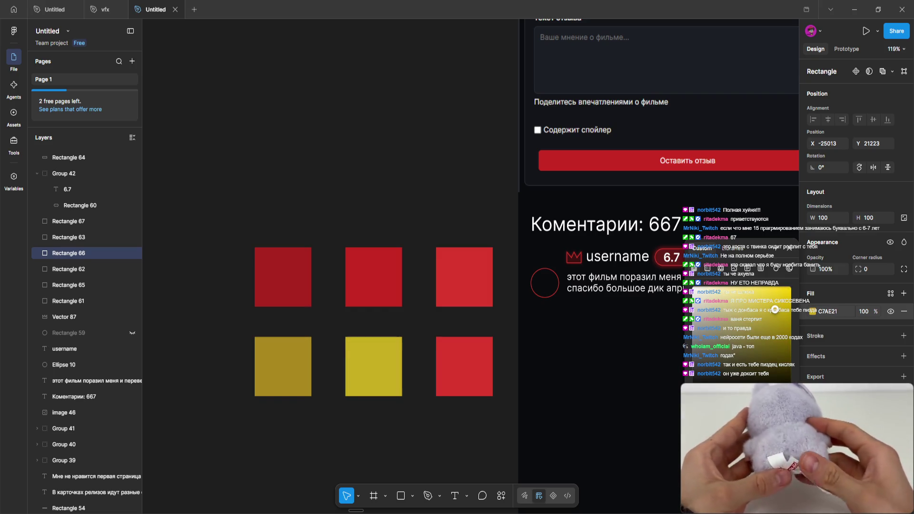
click(459, 364)
drag(695, 396, 707, 395)
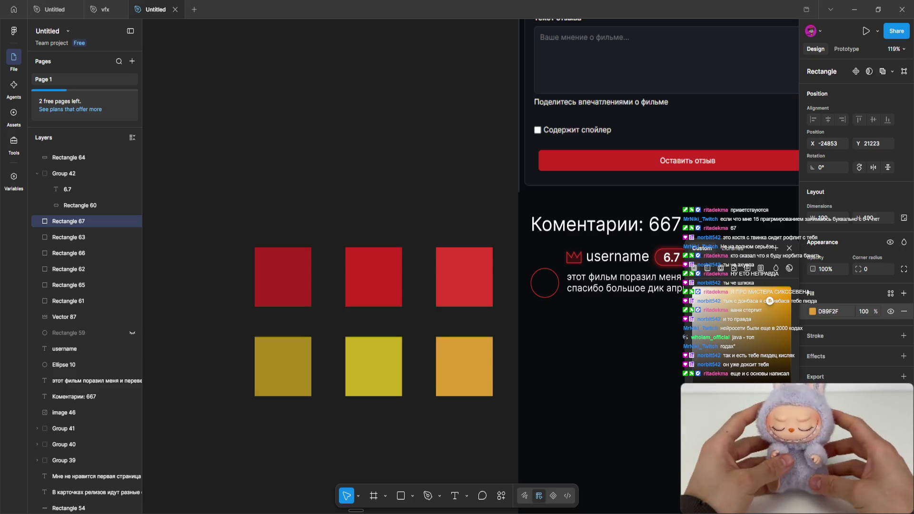
Fine-tune the bottom-middle square's hue, then select the top-right red square.
click(381, 361)
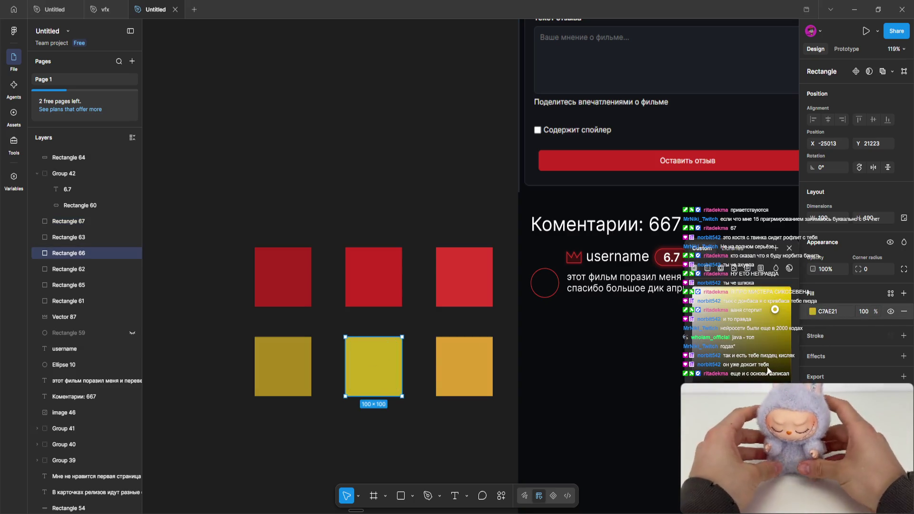
drag(710, 395, 707, 396)
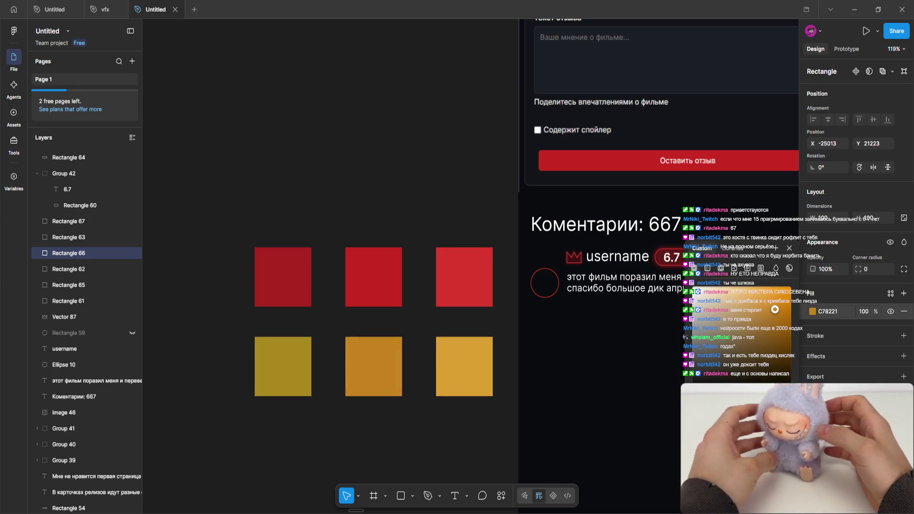
drag(708, 396, 709, 395)
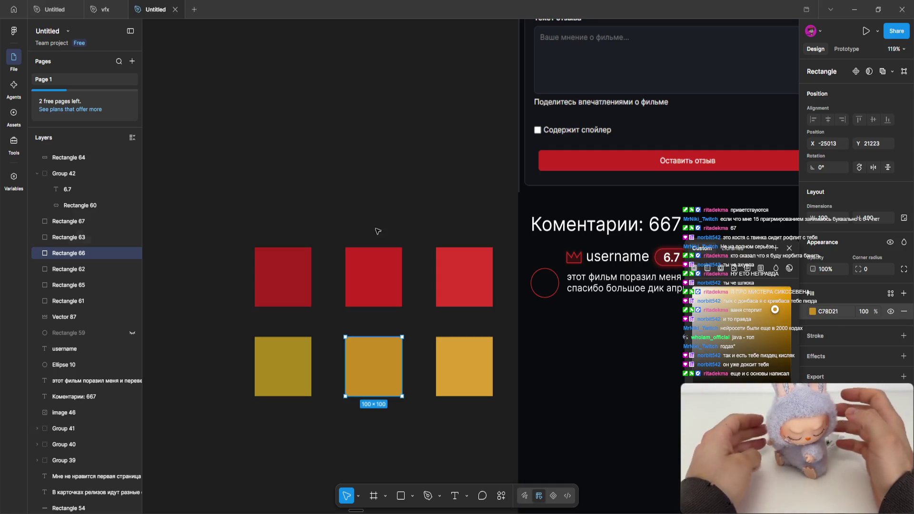
click(283, 277)
click(465, 277)
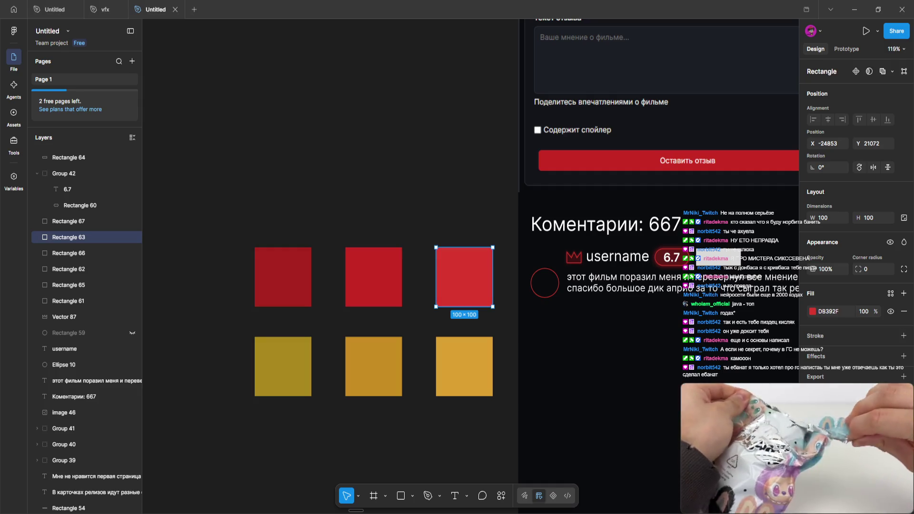
Switch from Figma to the Adobe Express Color Palette Generator in Edge.
key(alt+Tab)
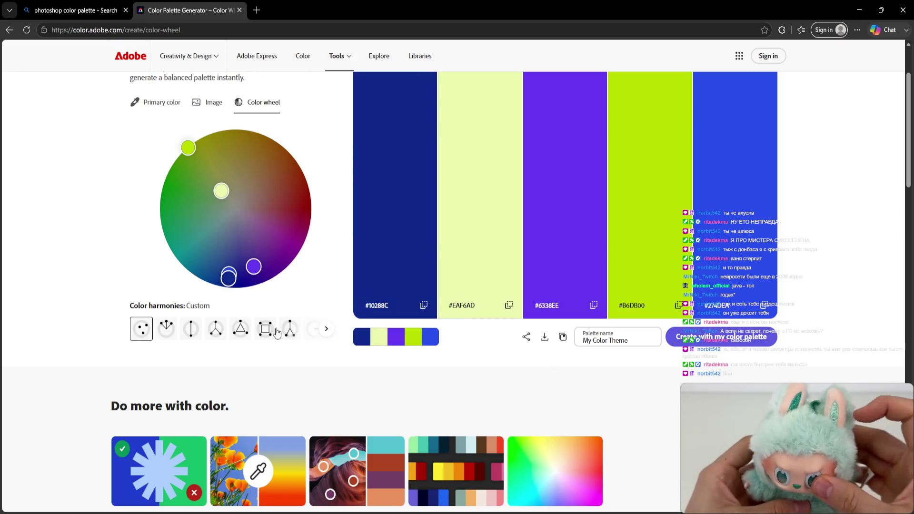
Apply Analogous harmony and delete two swatches, leaving #10288C, #0F508C and #1E0F8C.
click(167, 329)
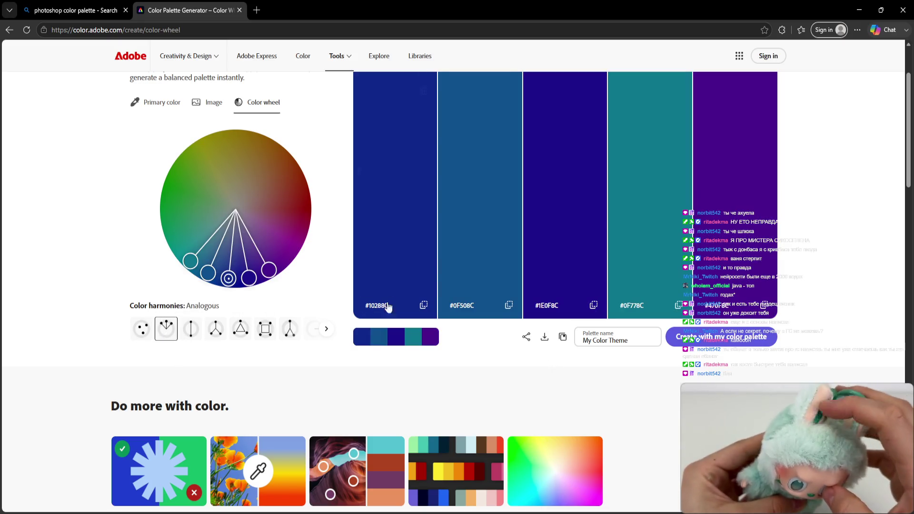
click(764, 91)
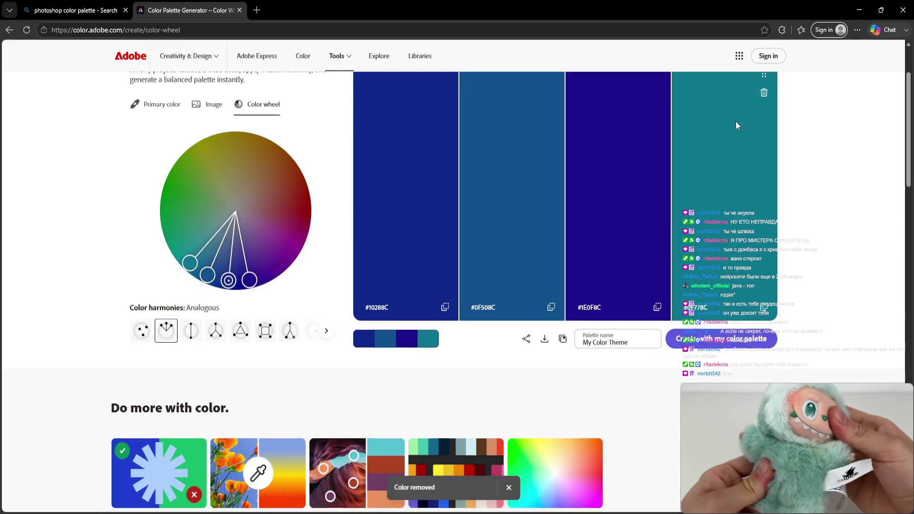
scroll(743, 143, up, 2)
click(764, 190)
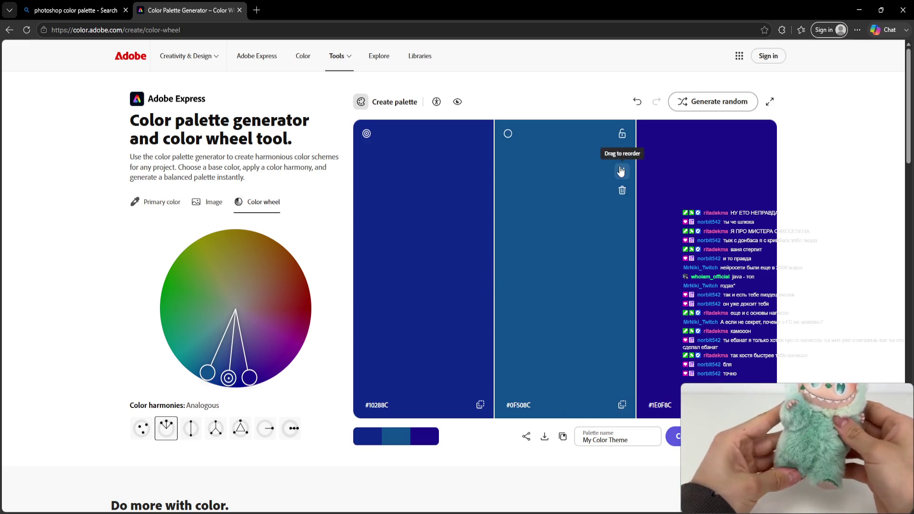
click(624, 156)
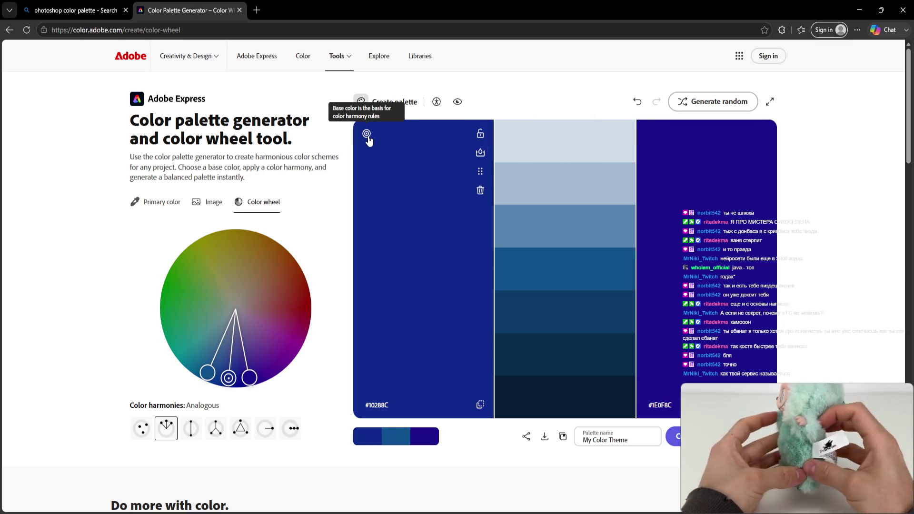
Rotate the palette to teal (#0F8C8C, a green, #0F648C) and dismiss the sign-in prompt.
drag(208, 375, 180, 330)
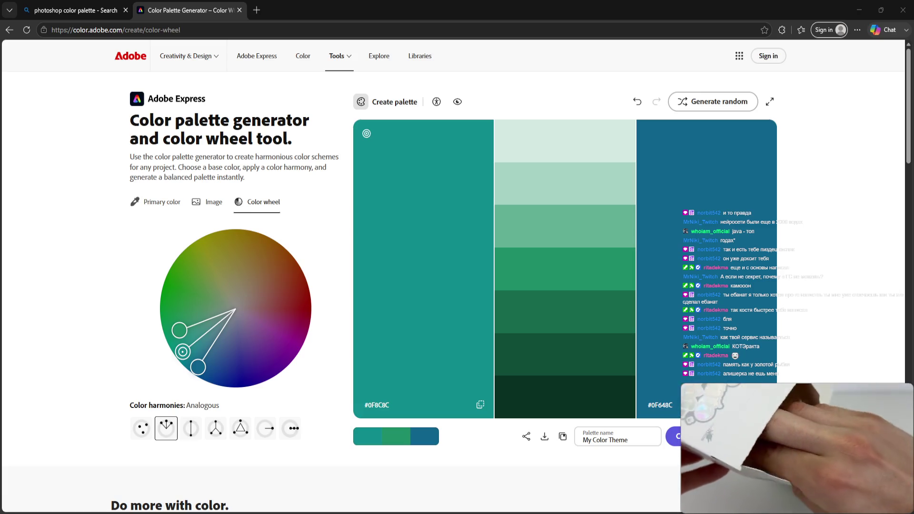
click(389, 292)
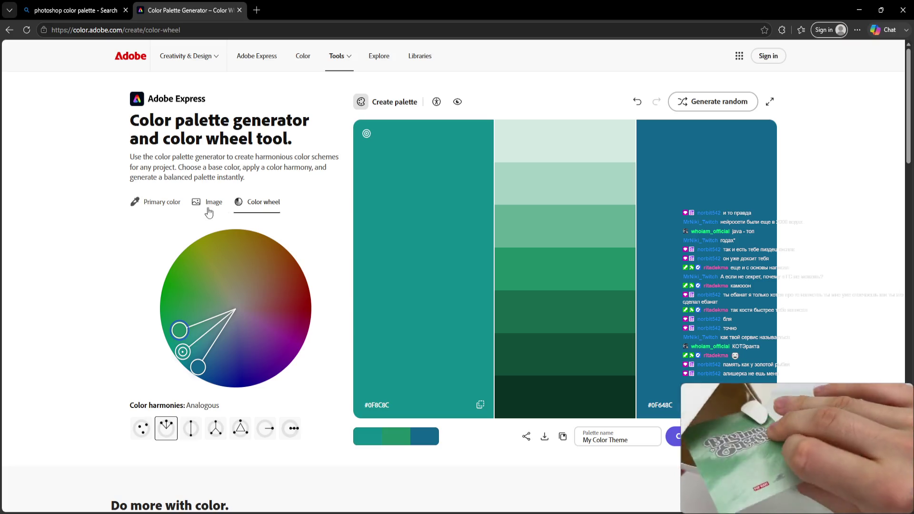
click(150, 205)
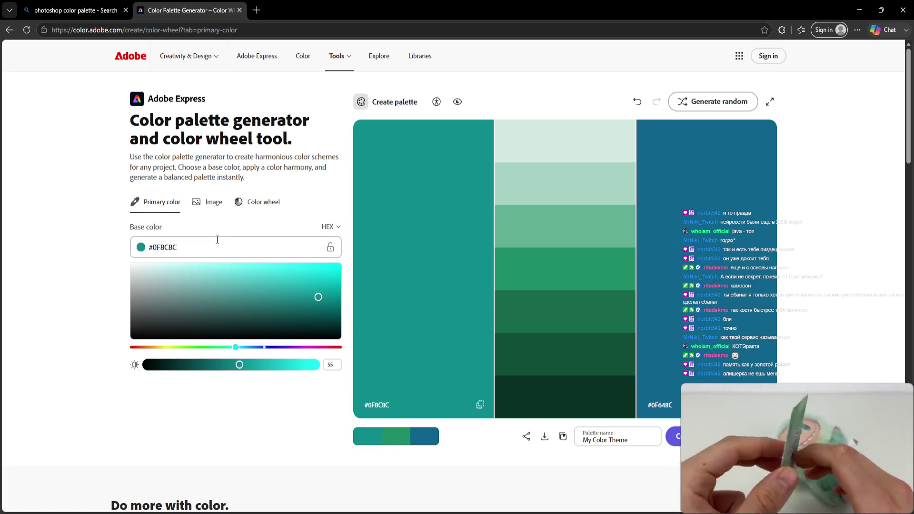
click(258, 202)
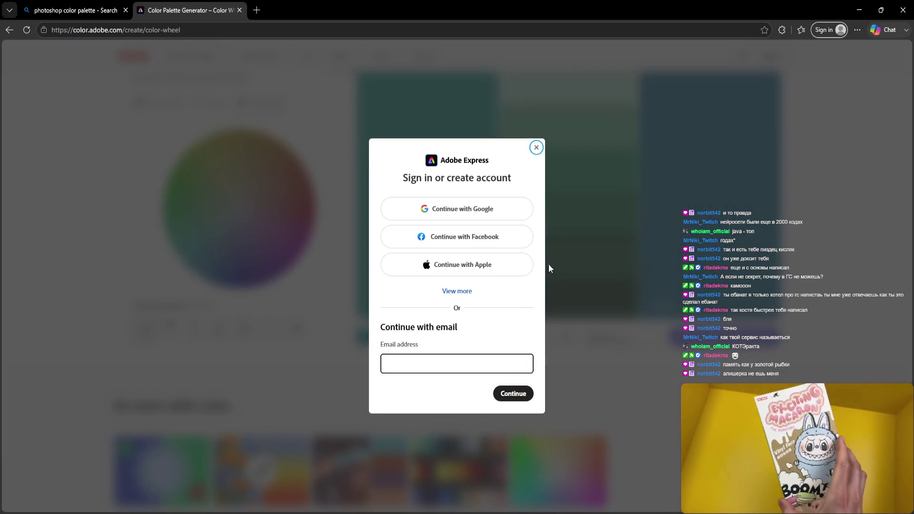
click(549, 266)
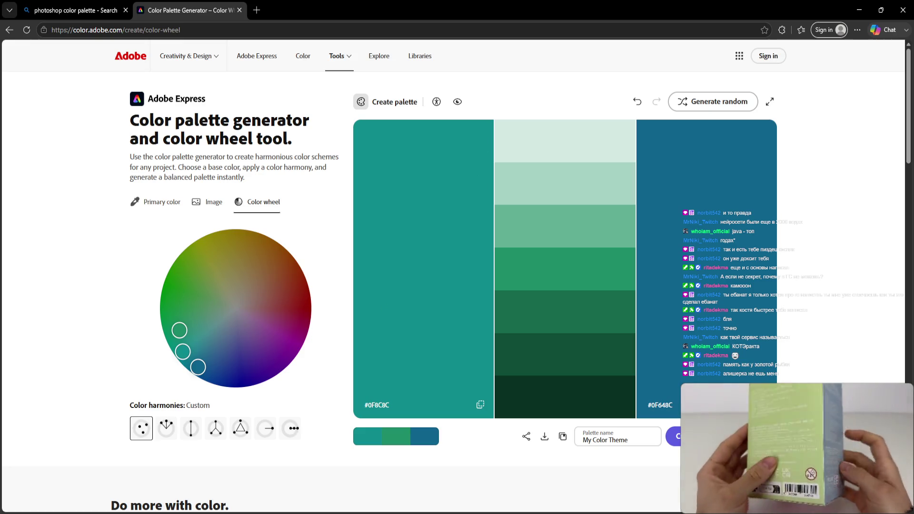
Reapply the Analogous harmony and generate a new random palette.
click(166, 428)
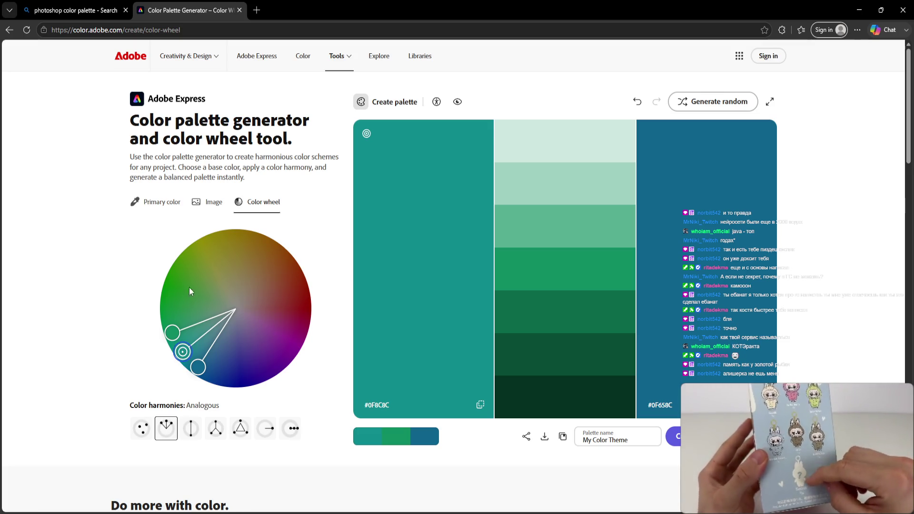
double_click(361, 104)
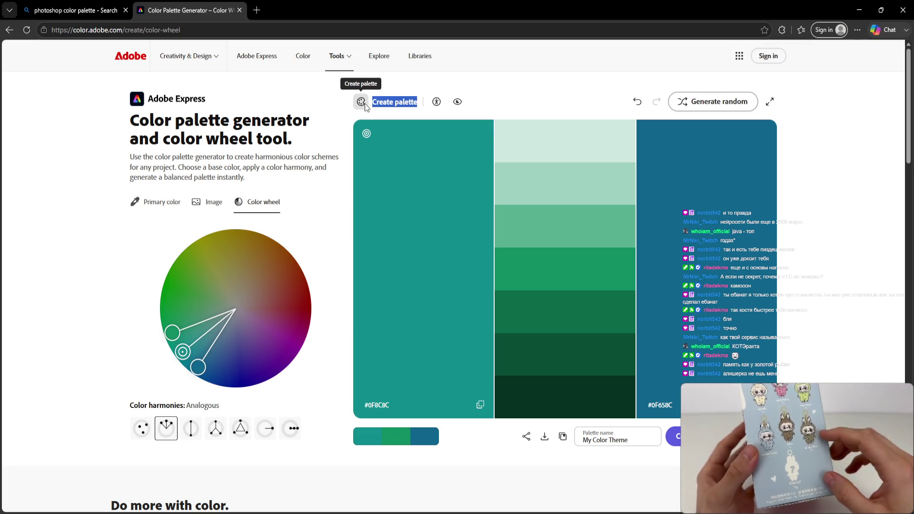
drag(415, 102, 257, 10)
key(ctrl+w)
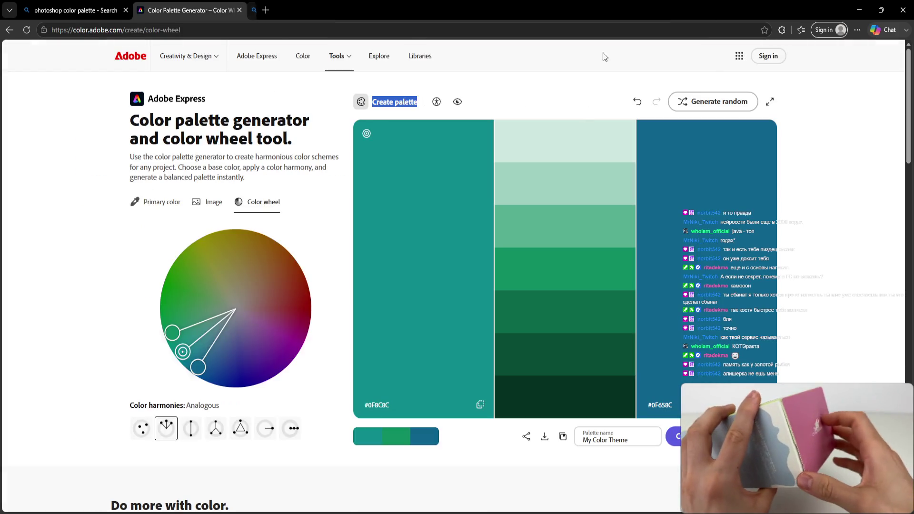
click(690, 104)
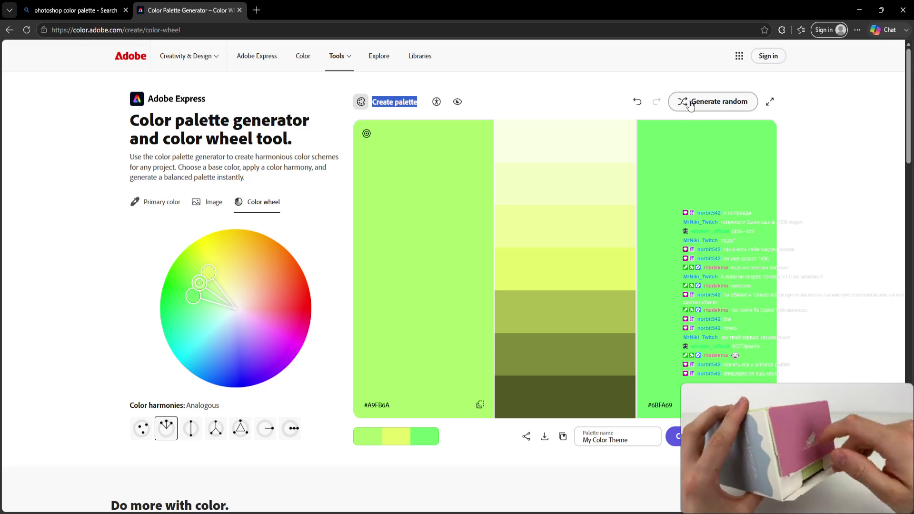
Set the first swatch's hex to A9241D, collapse the middle shades, and rotate toward purple.
click(381, 406)
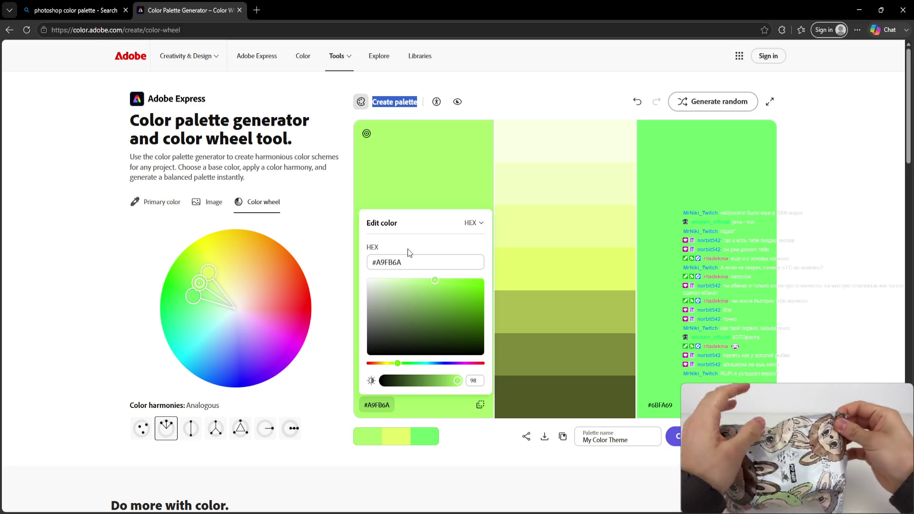
click(406, 260)
key(ctrl+a)
text(#A9241D)
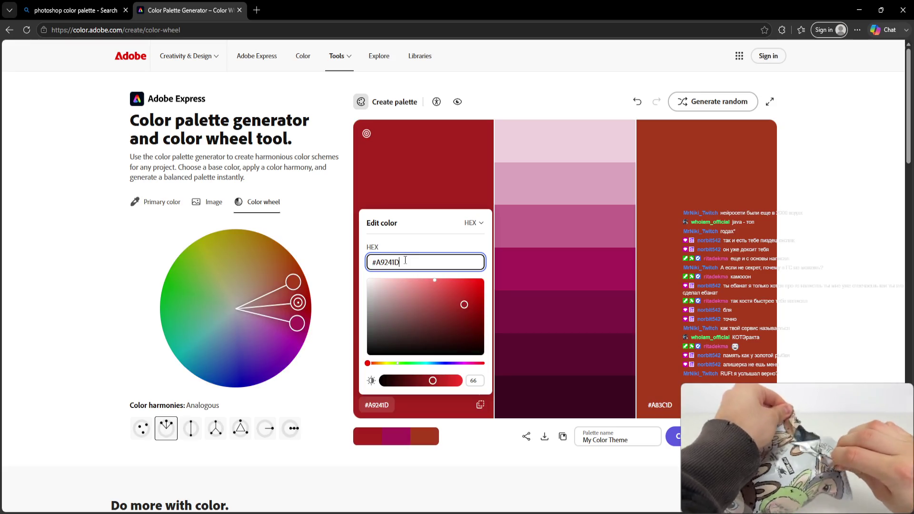
click(442, 493)
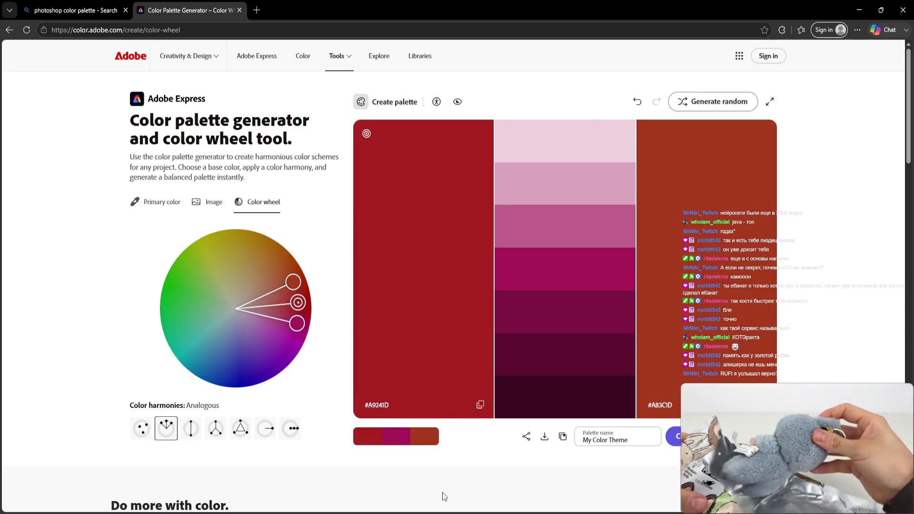
click(563, 285)
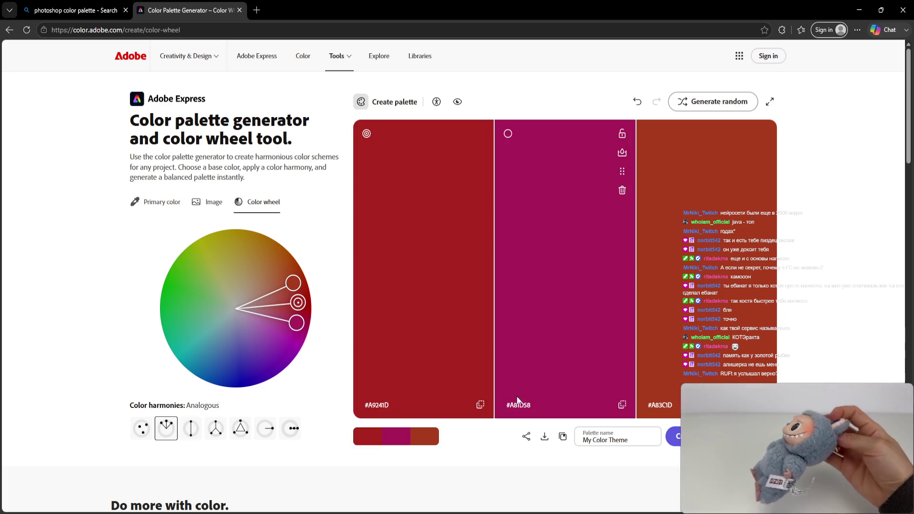
mouse_move(297, 323)
mouse_down()
mouse_move(249, 337)
mouse_move(216, 360)
mouse_up()
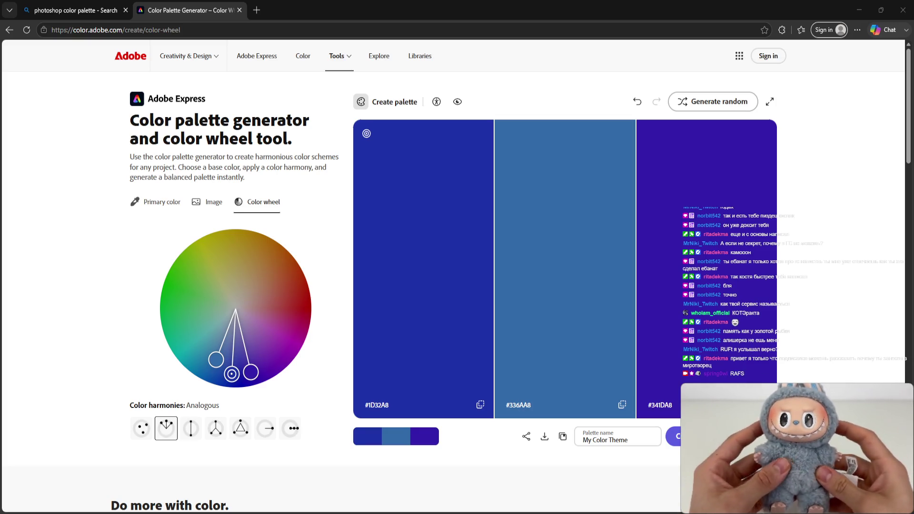
Try Triad, Split complementary, Shades and Custom harmonies, darkening one colour.
click(240, 428)
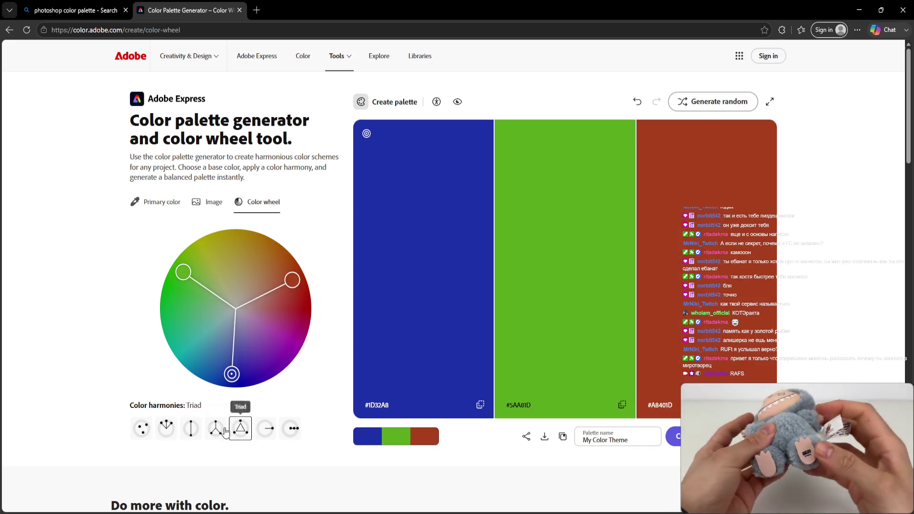
click(215, 428)
click(267, 431)
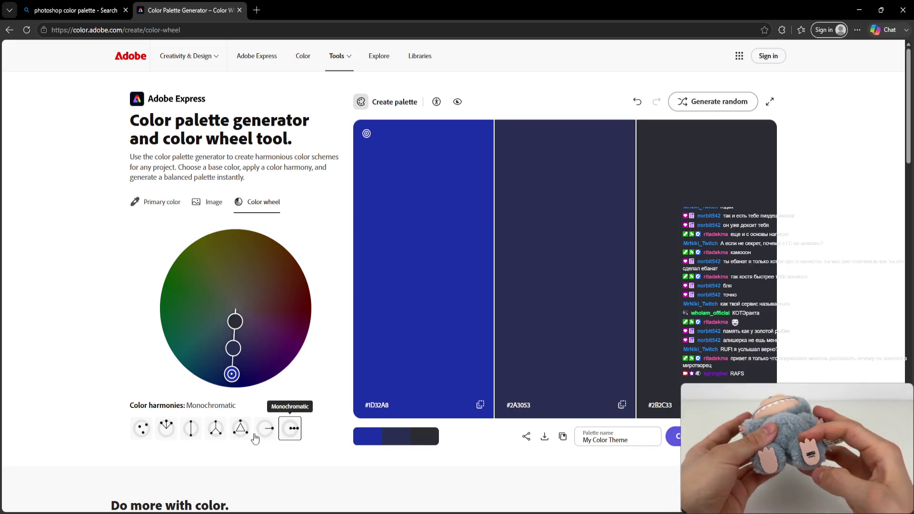
click(142, 430)
drag(235, 321, 235, 330)
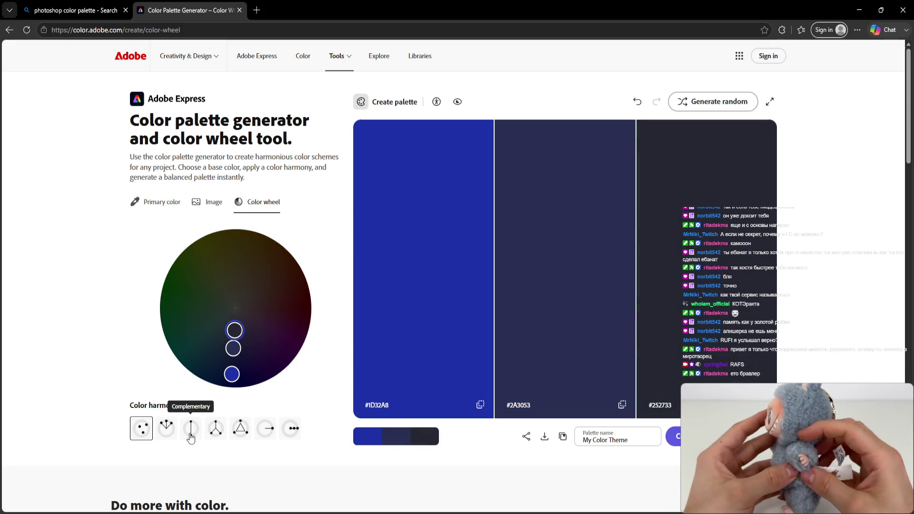
Cycle through more harmonies and settle on Analogous olive-gold #A89800, #A88300, #9CA800.
click(216, 431)
drag(232, 374, 209, 384)
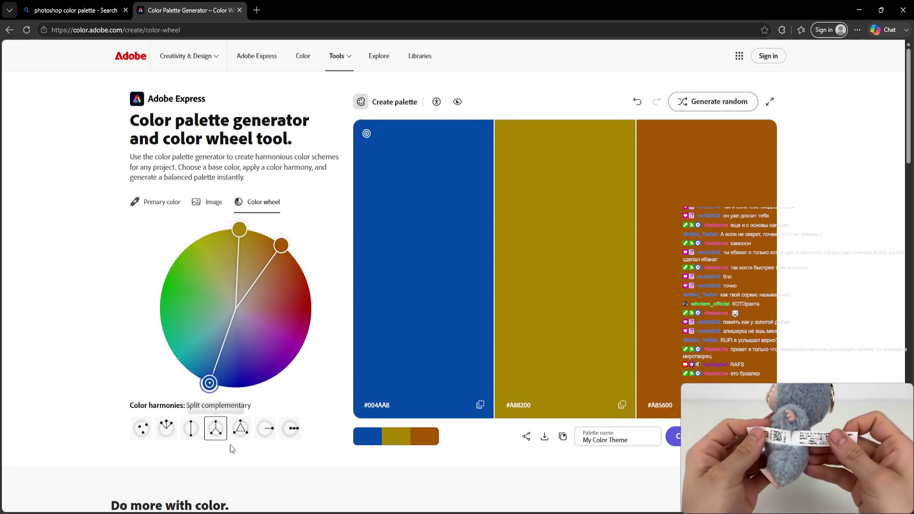
click(240, 429)
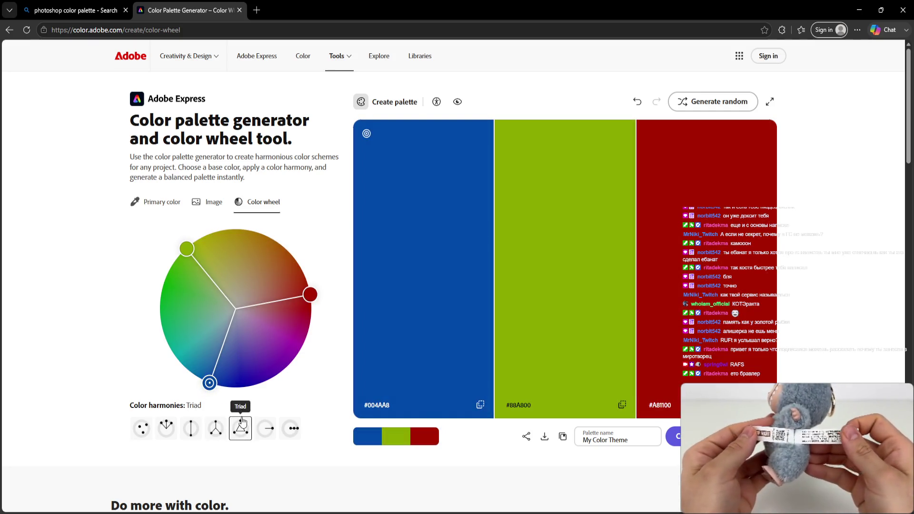
mouse_move(310, 295)
mouse_down()
mouse_move(308, 333)
mouse_move(310, 324)
mouse_up()
click(273, 425)
click(293, 428)
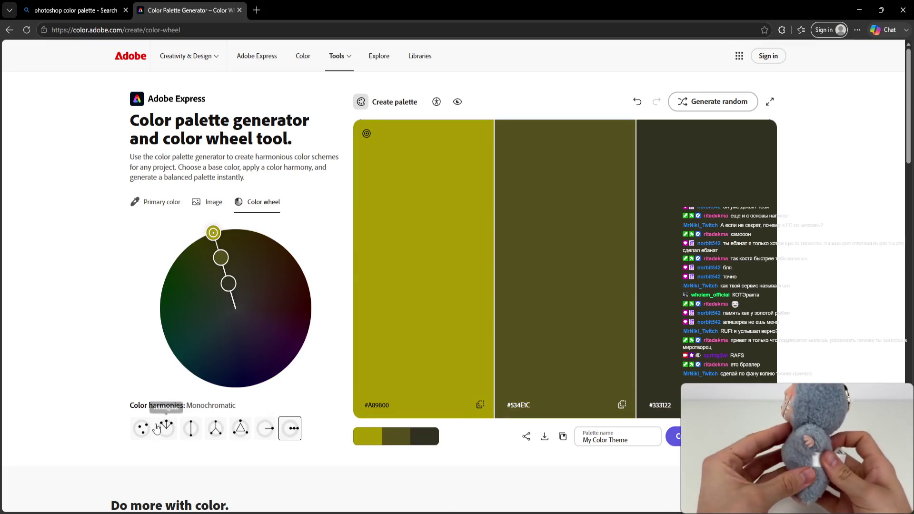
click(165, 427)
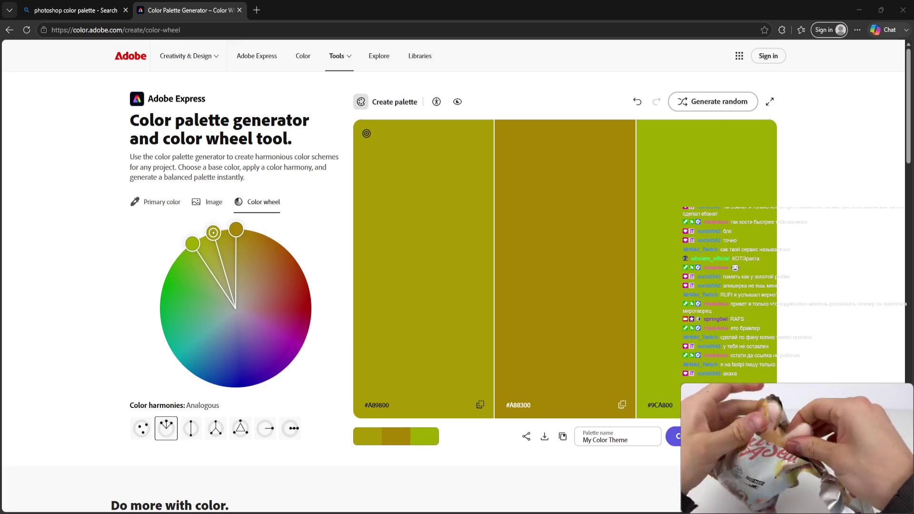
click(387, 406)
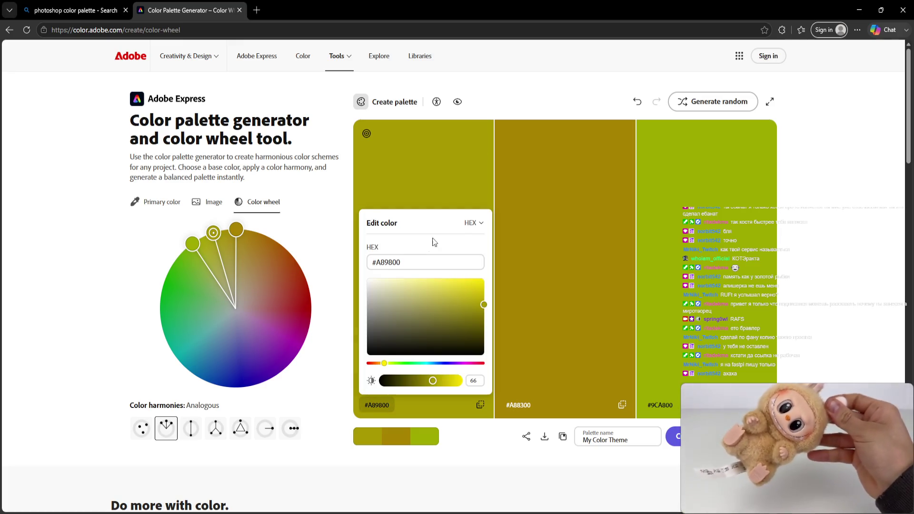
Rotate the wheel and set the first swatch's hex to A9241D.
drag(248, 231, 273, 379)
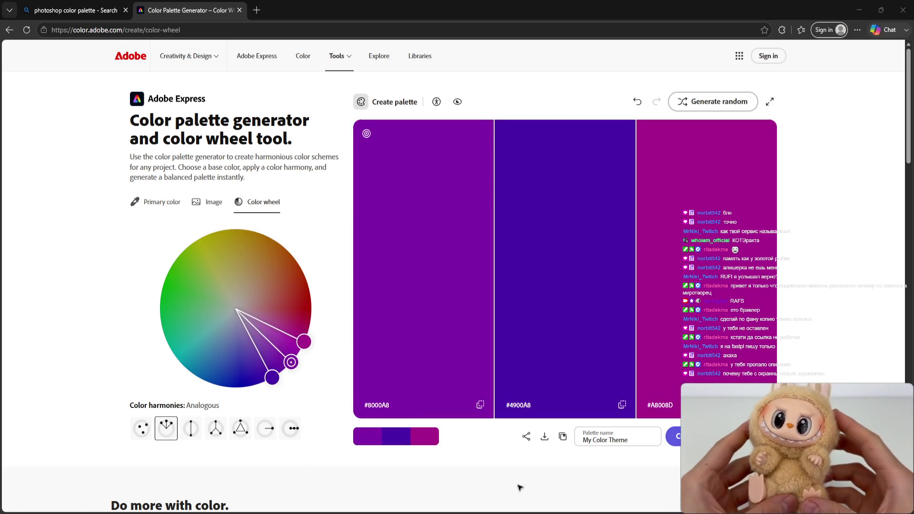
click(376, 406)
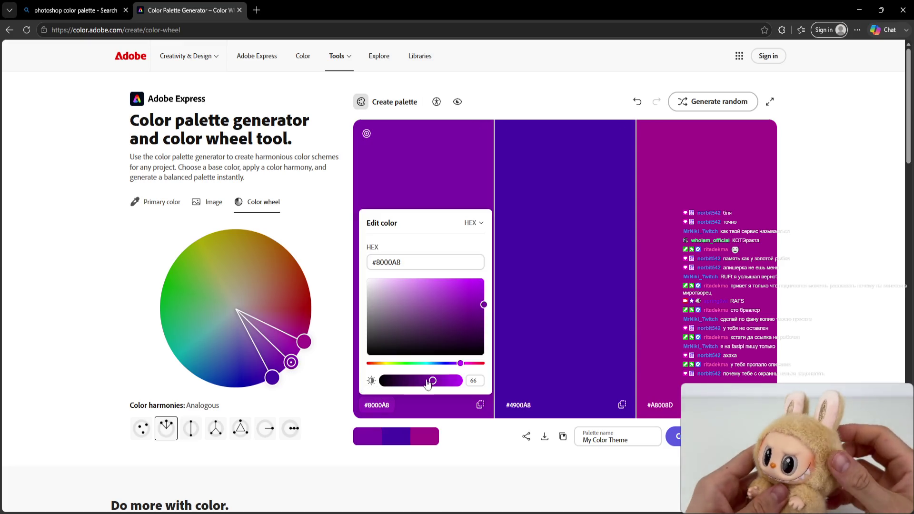
click(416, 261)
key(ctrl+a)
text(#A9241D)
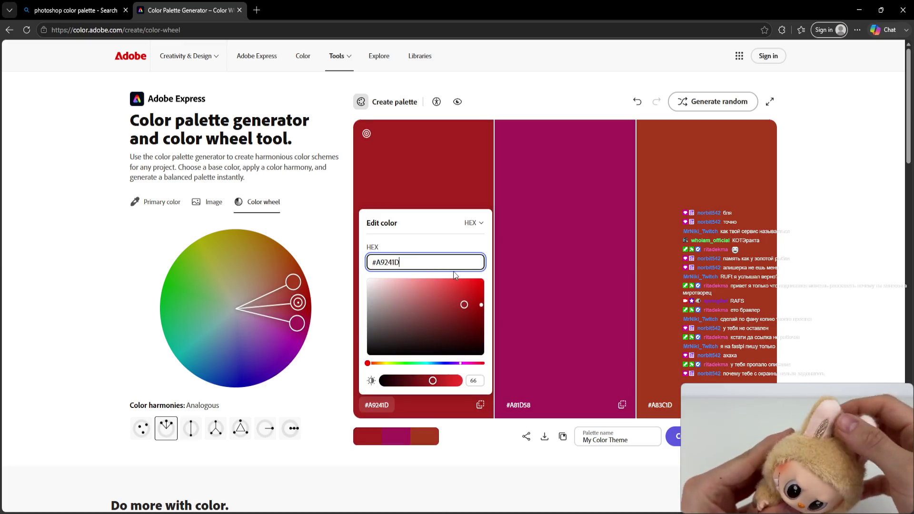
click(444, 455)
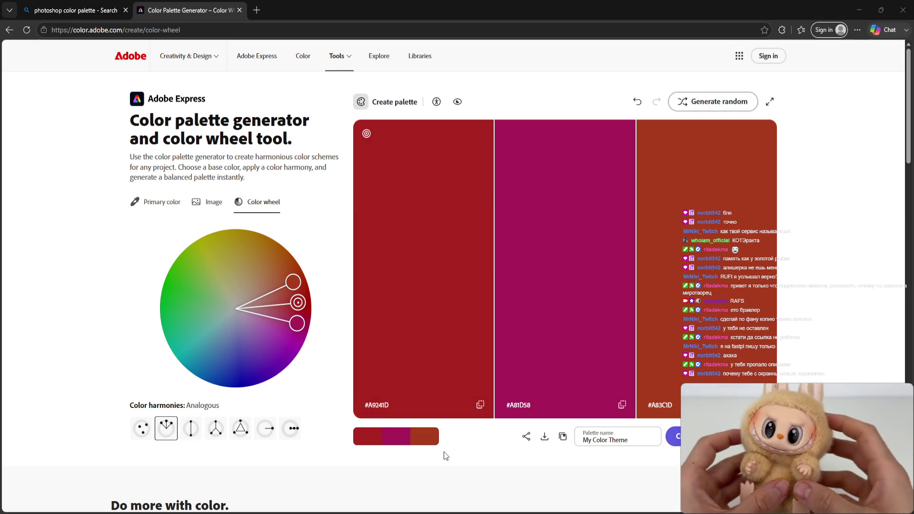
Set the second swatch's hex to C72921.
mouse_move(453, 272)
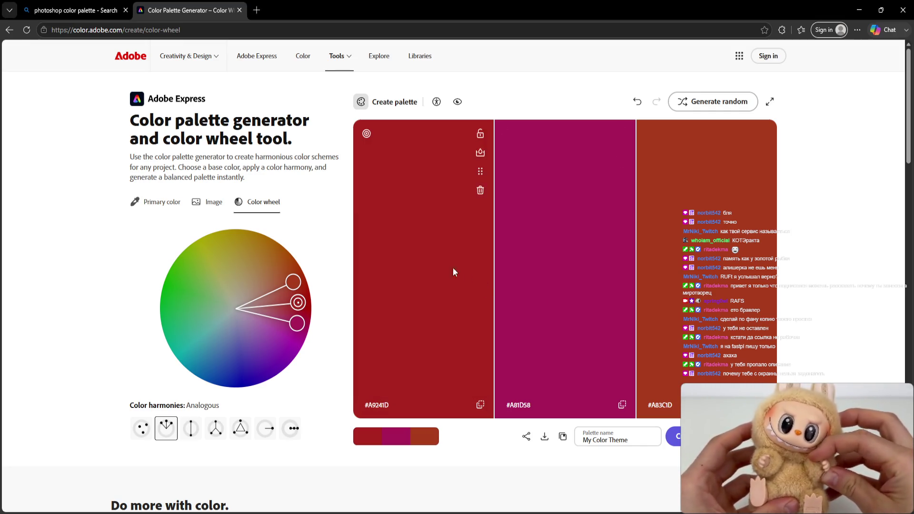
click(518, 405)
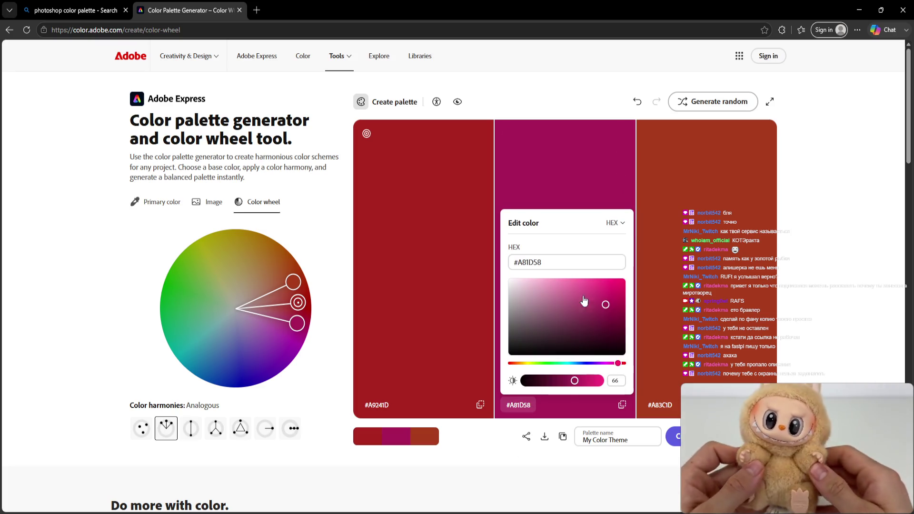
drag(543, 263, 527, 262)
text(C72921)
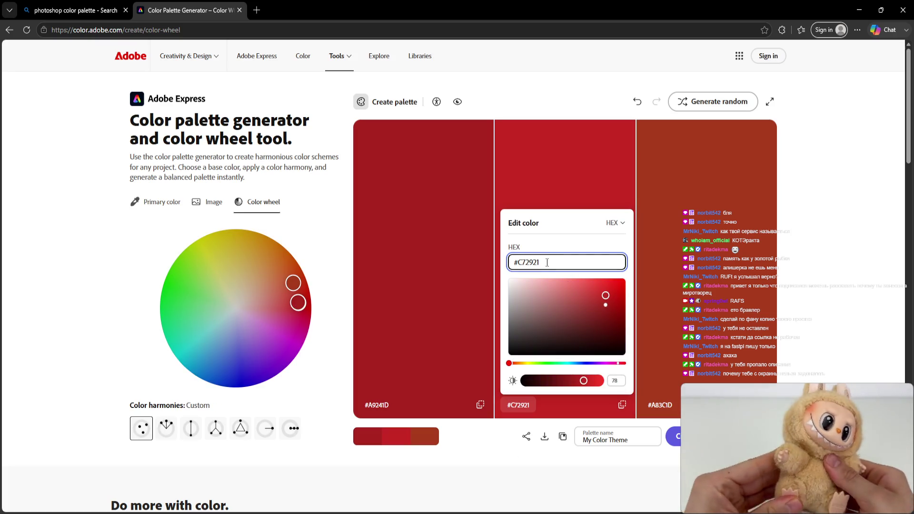
click(484, 470)
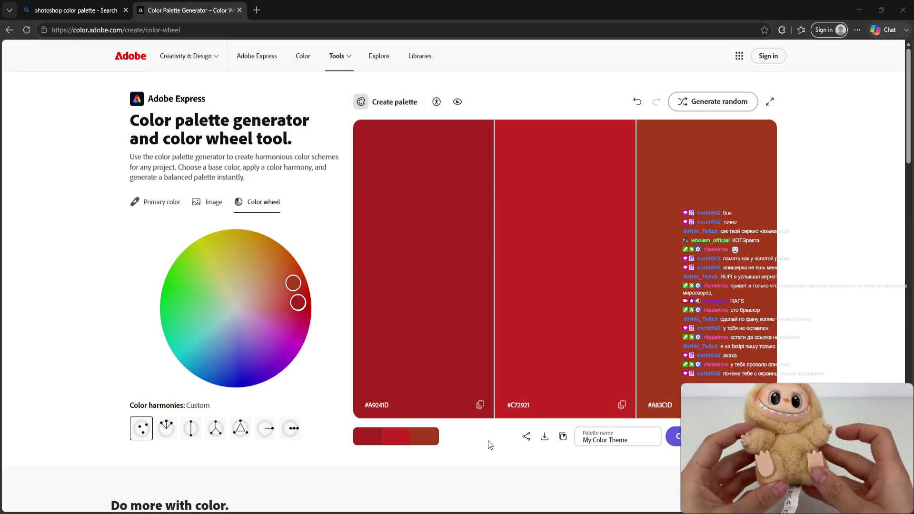
mouse_move(427, 325)
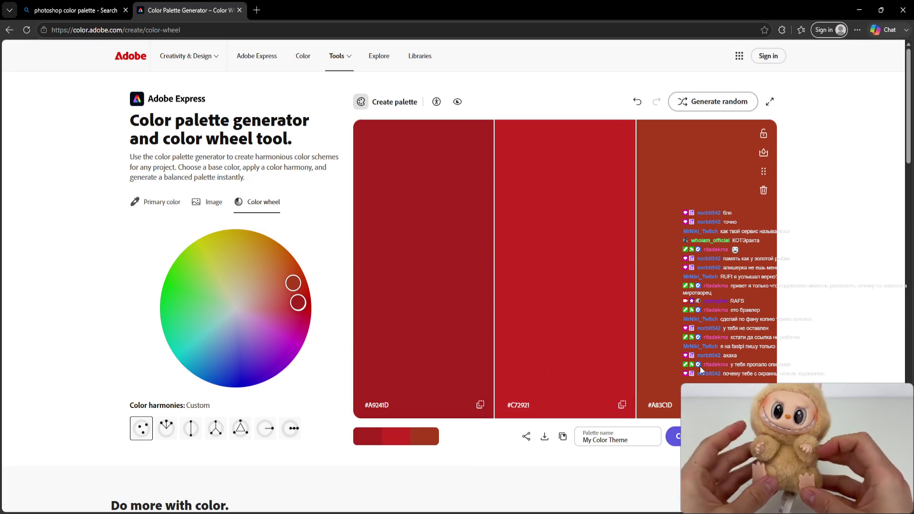
click(668, 405)
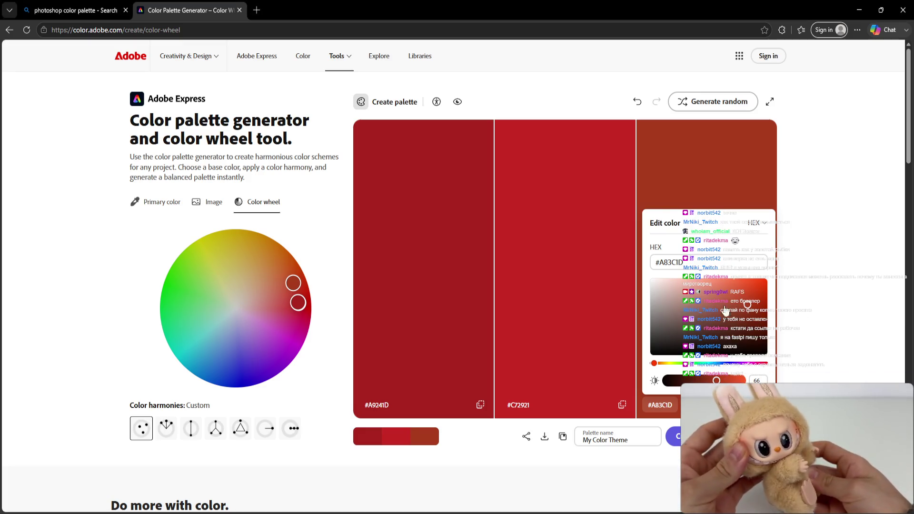
Paste DB392F into the third swatch's hex, then swing the wheel handles to new hues.
mouse_move(623, 315)
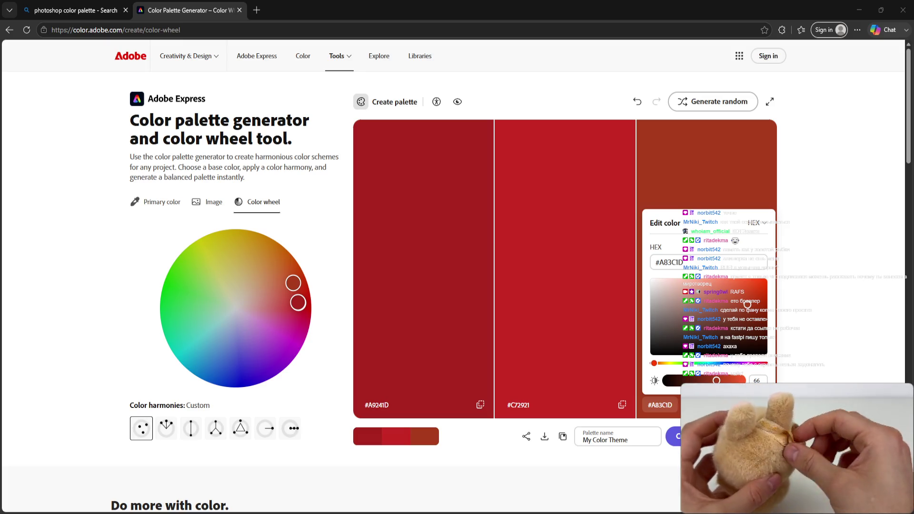
double_click(666, 264)
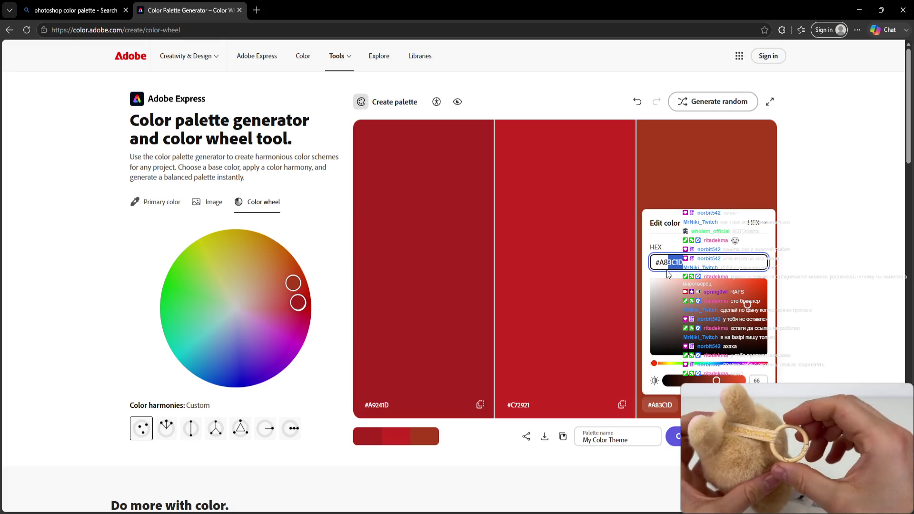
text(#DB392F)
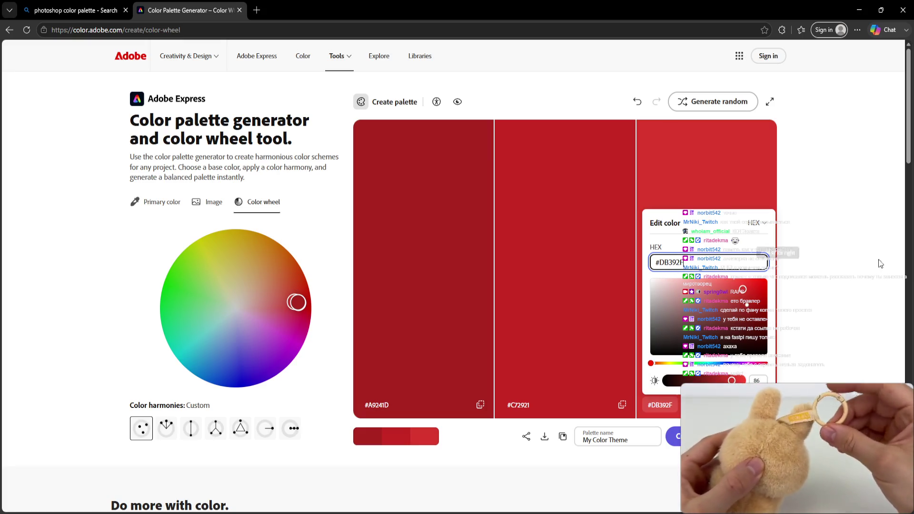
click(883, 257)
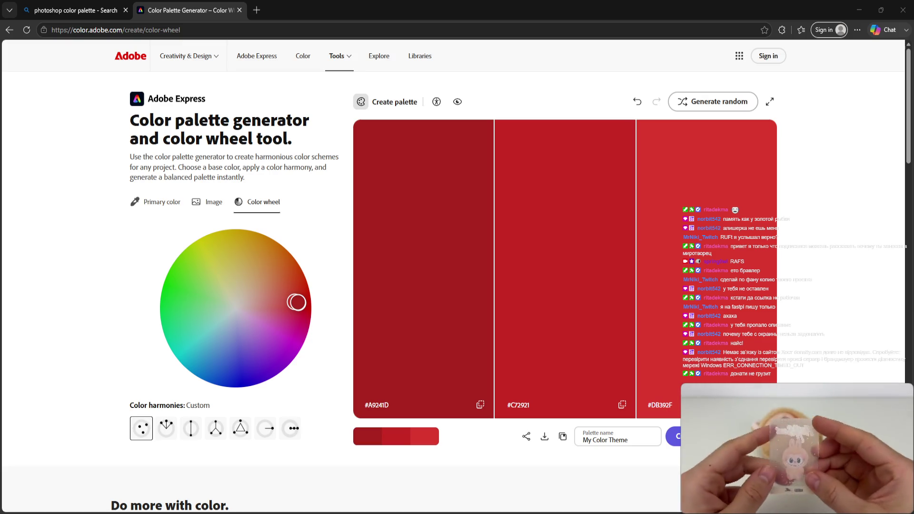
mouse_move(297, 302)
mouse_down()
mouse_move(284, 343)
mouse_move(300, 322)
mouse_move(271, 263)
mouse_up()
Reapply Analogous and rotate to rust-red #A84A2A, #A8342A and #A8632F.
drag(236, 251, 228, 257)
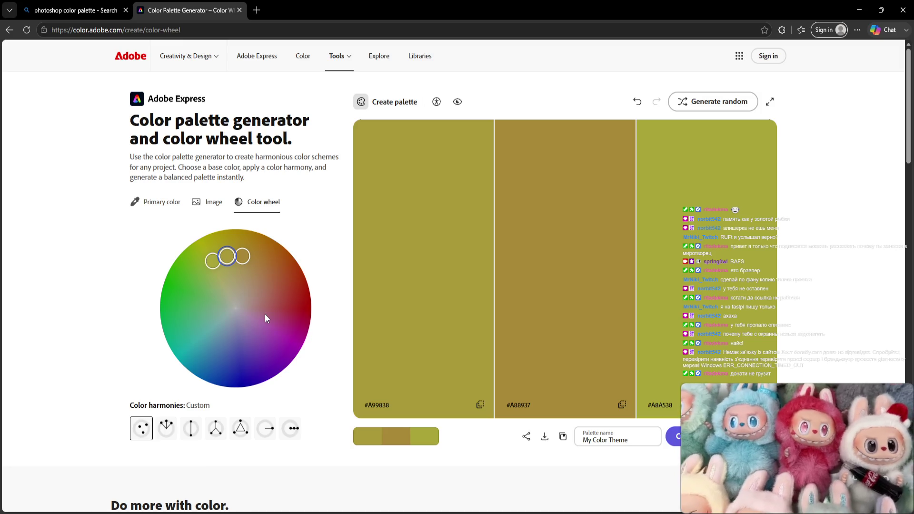
mouse_move(227, 256)
mouse_down()
mouse_move(282, 301)
mouse_move(223, 235)
mouse_up()
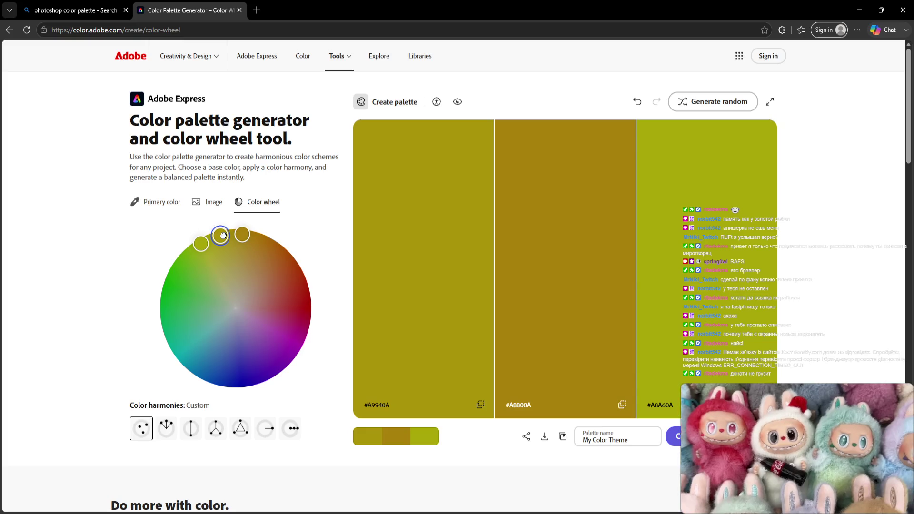
drag(222, 235, 292, 297)
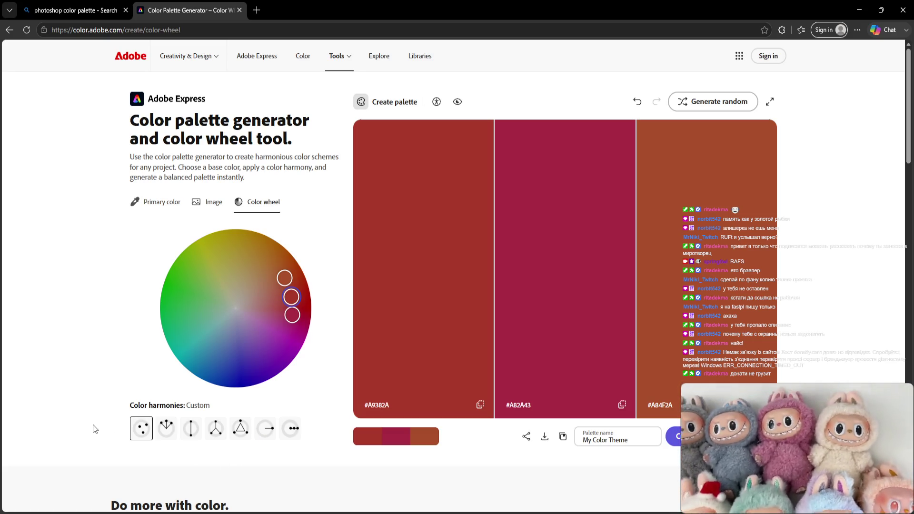
click(95, 401)
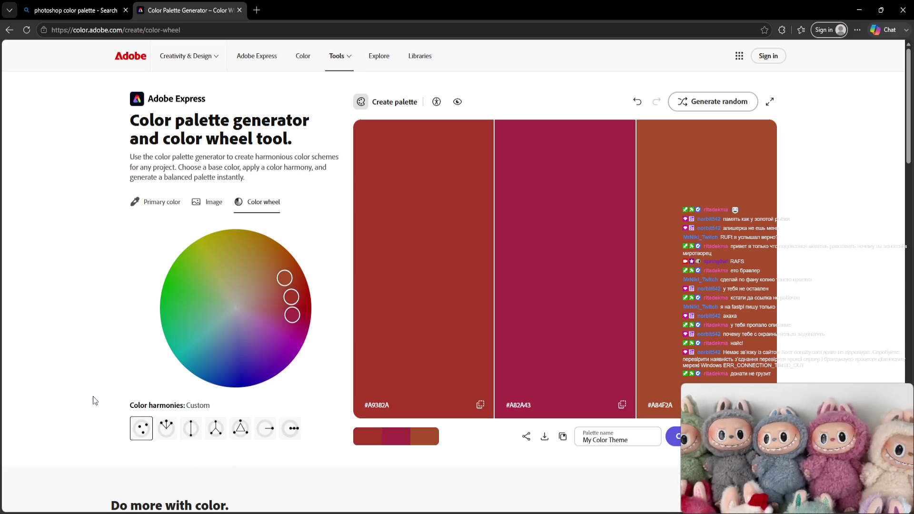
scroll(100, 376, down, 7)
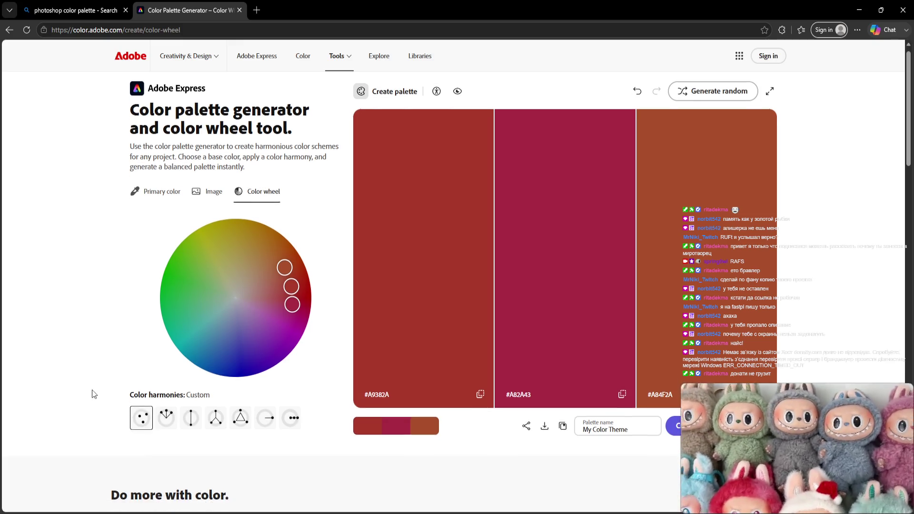
scroll(104, 359, up, 7)
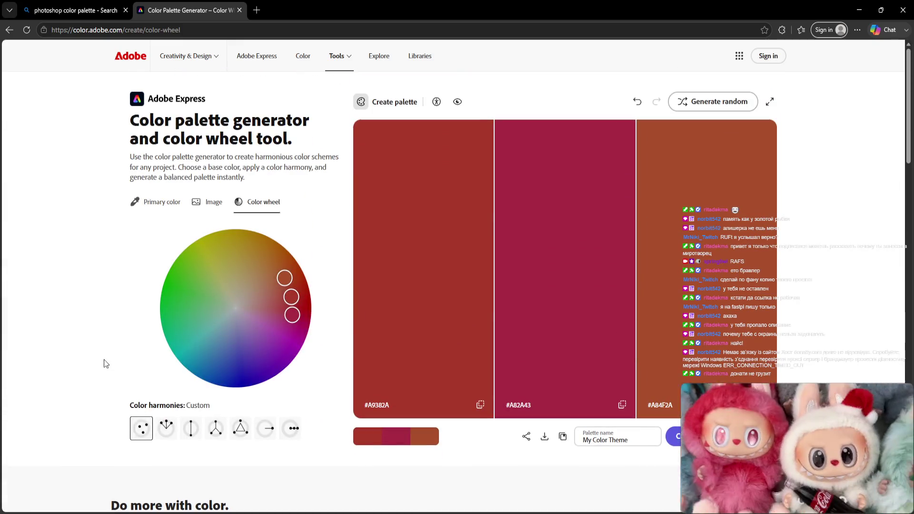
click(173, 435)
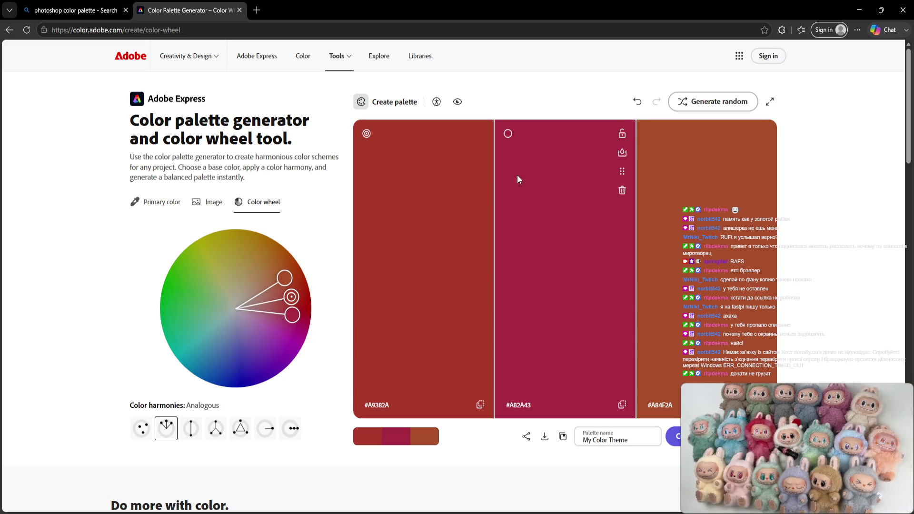
drag(282, 274, 276, 268)
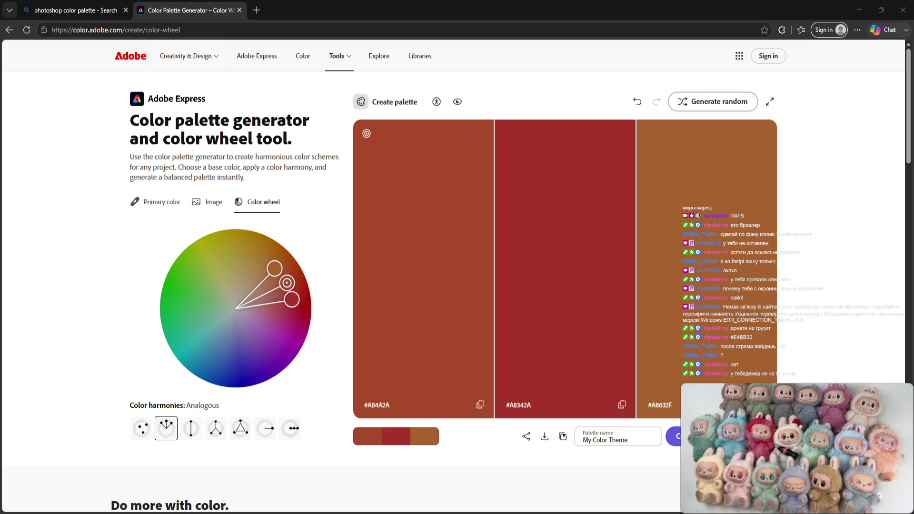
key(alt+Tab)
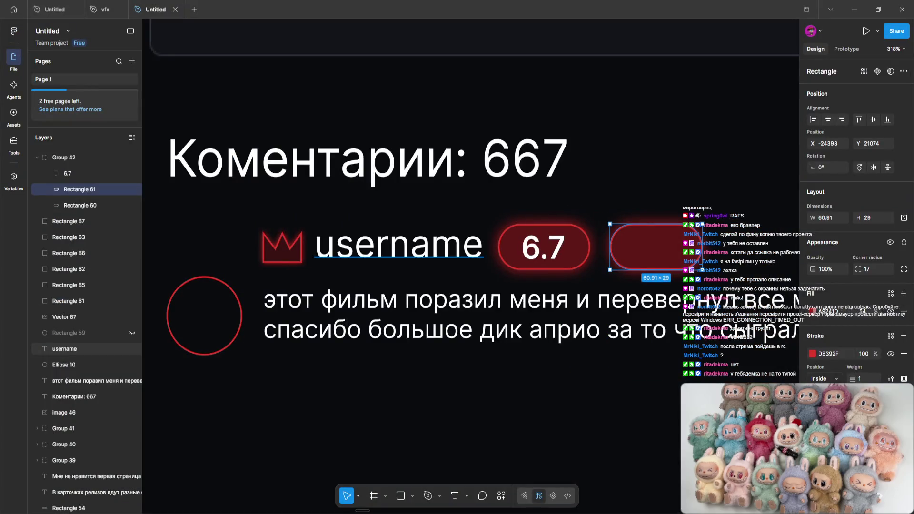
Zoom to the rating pills and move Rectangle 61 out of Group 42.
scroll(508, 341, right, 5)
scroll(507, 341, up, 2)
key(Escape)
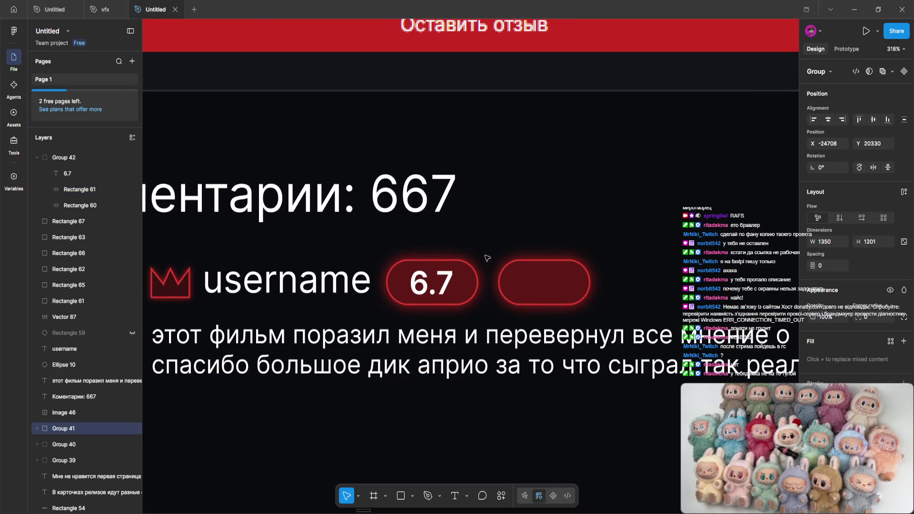
scroll(539, 276, up, 5)
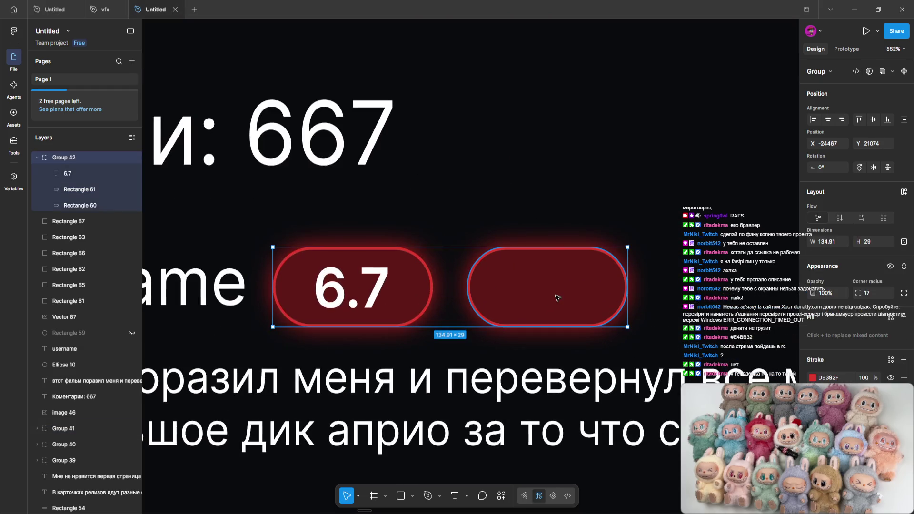
double_click(555, 297)
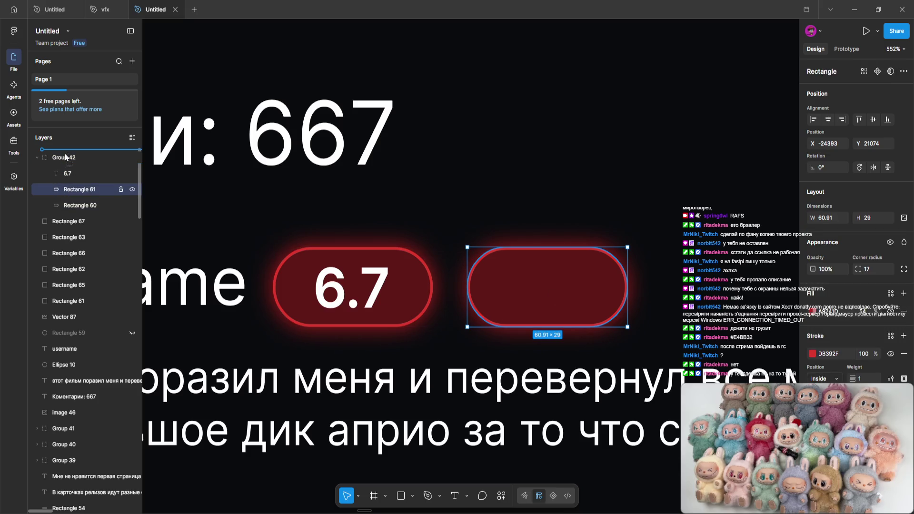
drag(67, 189, 48, 154)
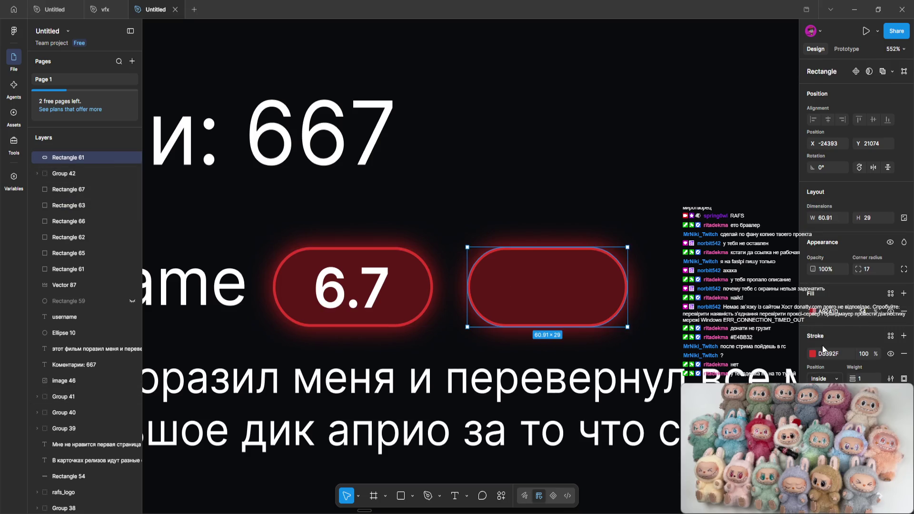
Try a yellower fill hue on the pill, undo it, and edit its stroke colour.
click(813, 313)
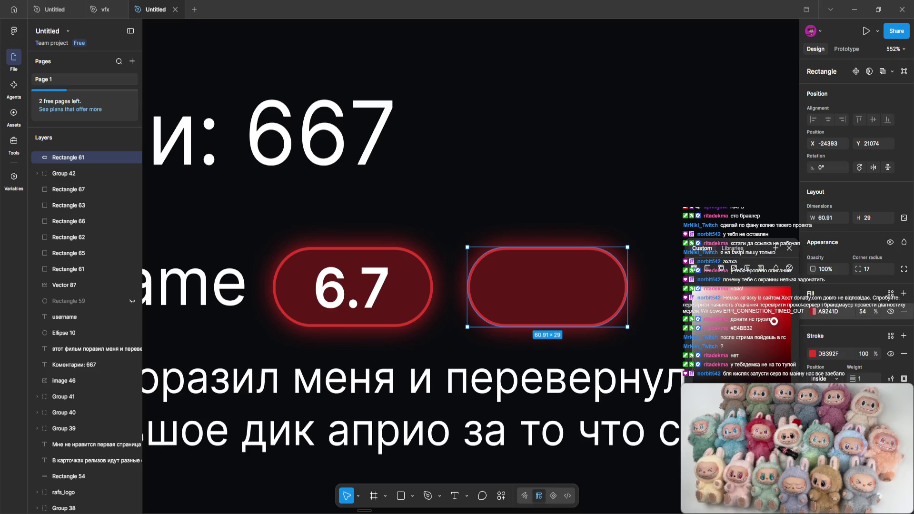
drag(696, 388, 708, 388)
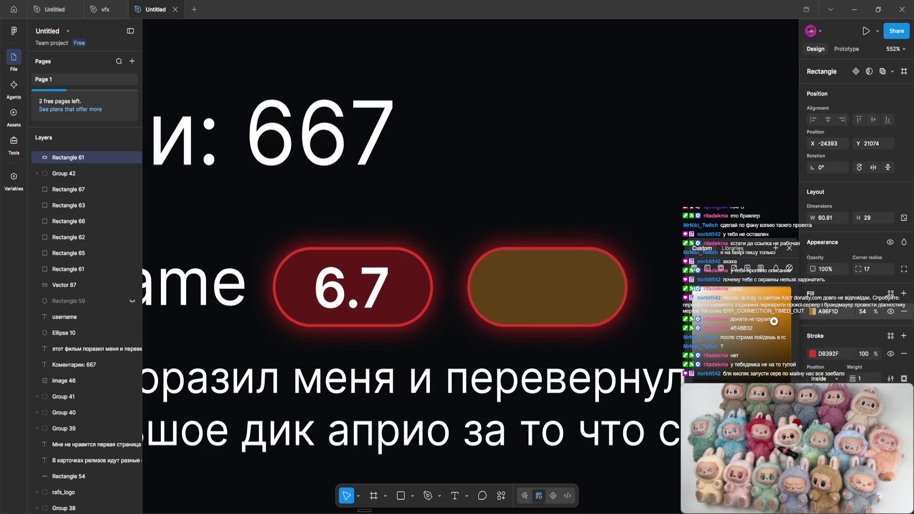
key(ctrl+z)
click(813, 355)
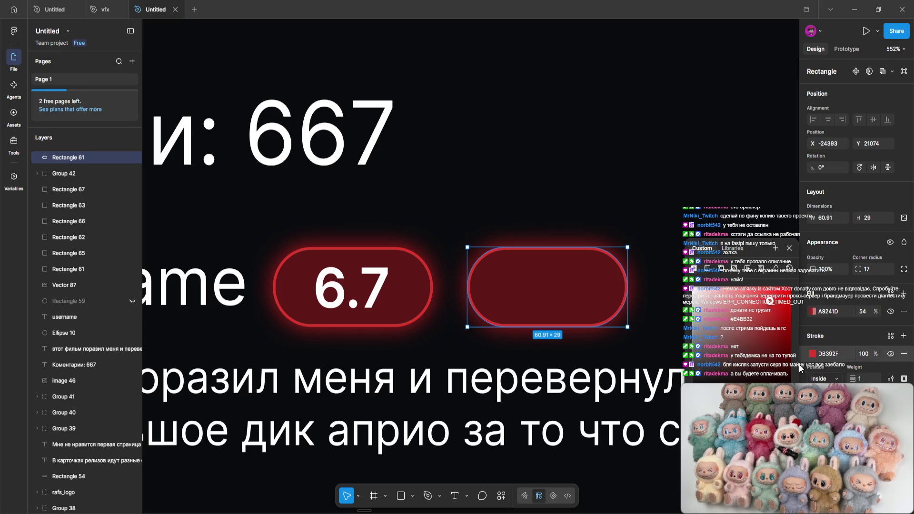
scroll(657, 310, up, 5)
scroll(658, 311, down, 2)
scroll(628, 337, down, 2)
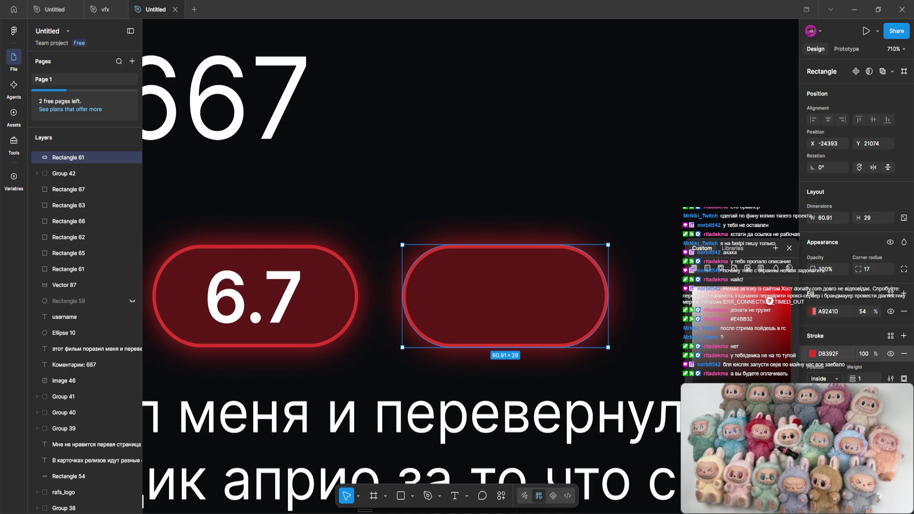
Make the pill's stroke yellow DBAD2F and its translucent fill dark olive-yellow A9841D.
drag(712, 391, 722, 392)
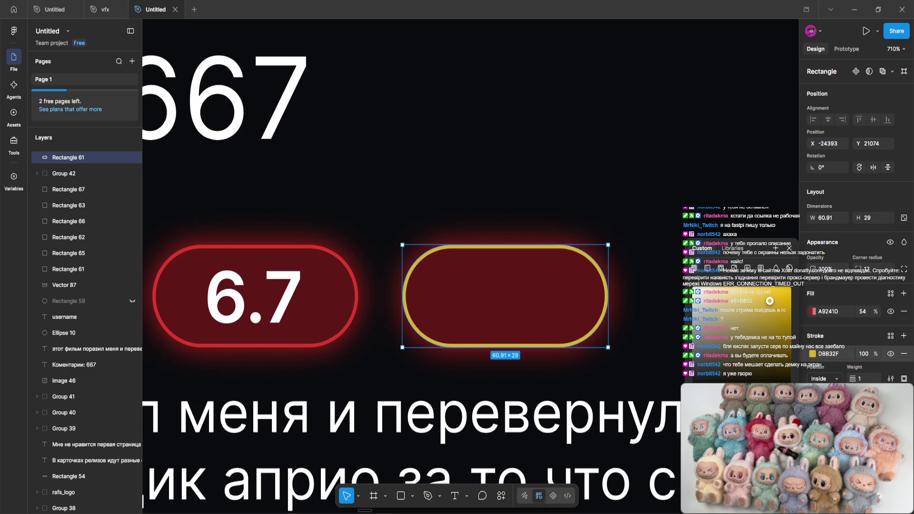
drag(723, 392, 722, 392)
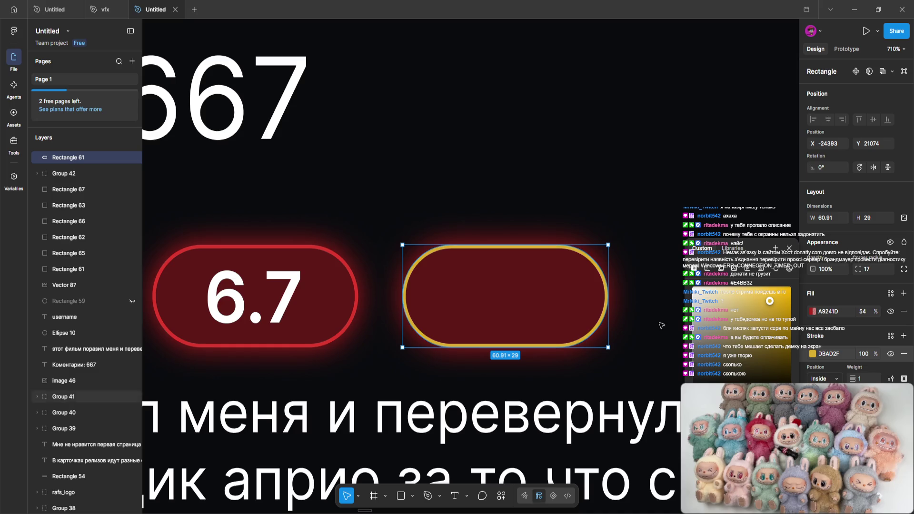
click(811, 312)
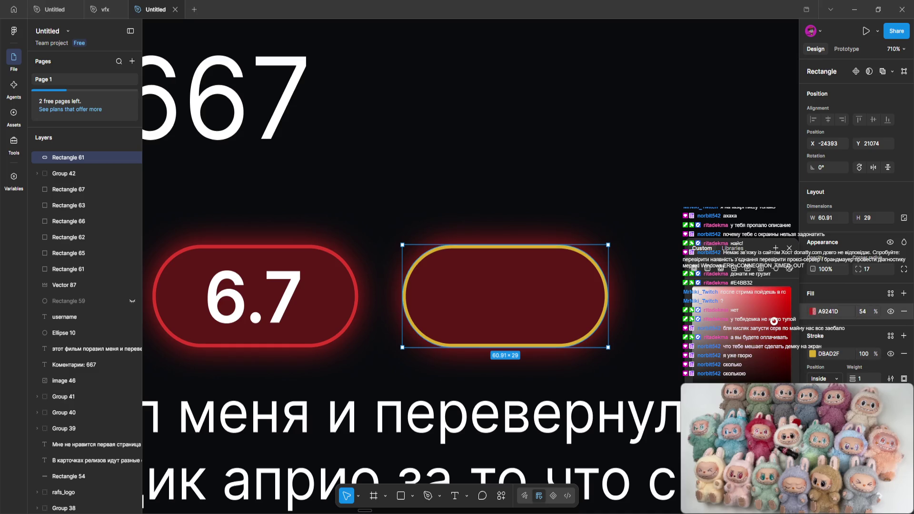
click(813, 354)
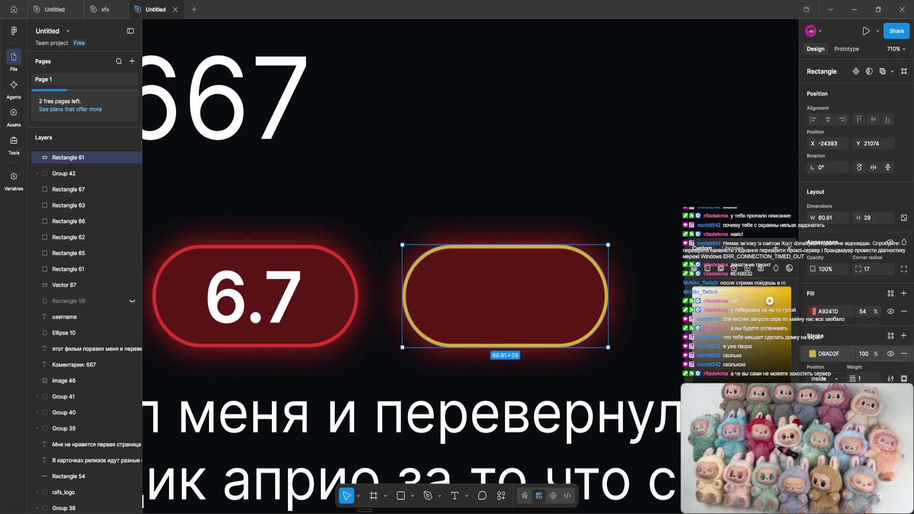
click(812, 312)
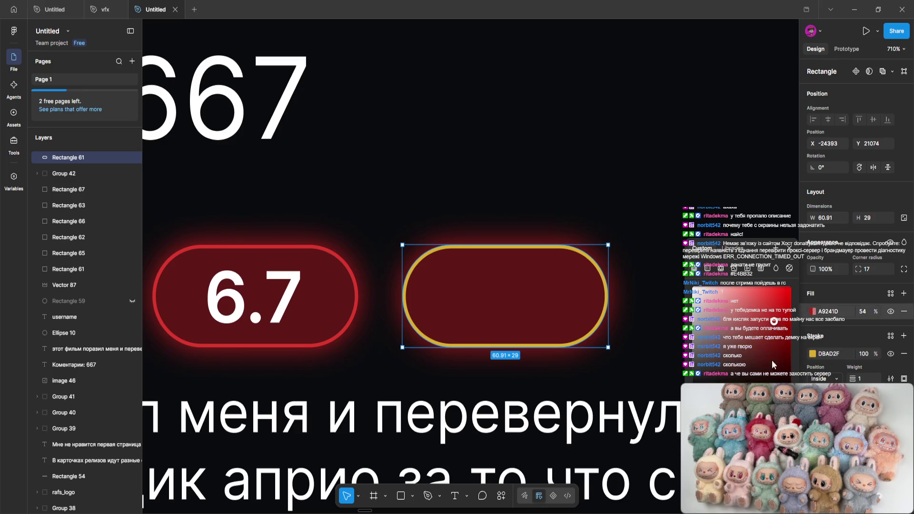
drag(706, 392, 715, 392)
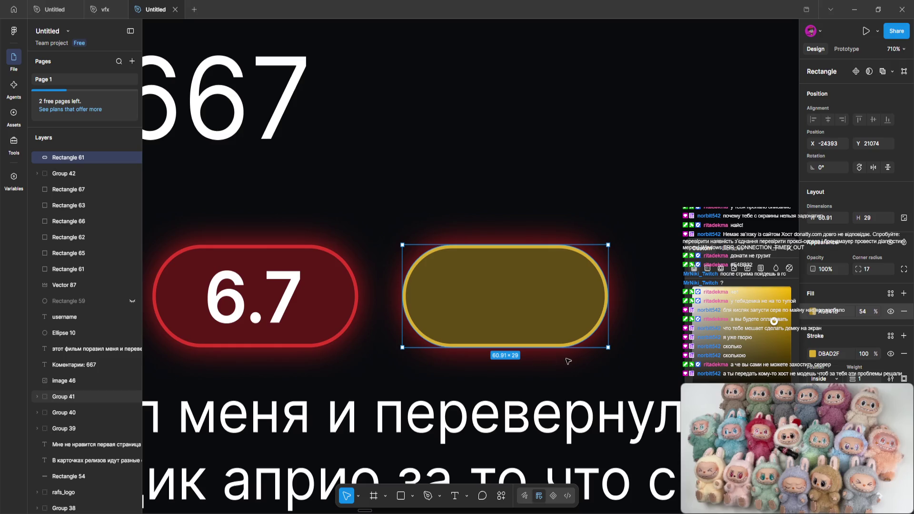
key(Escape)
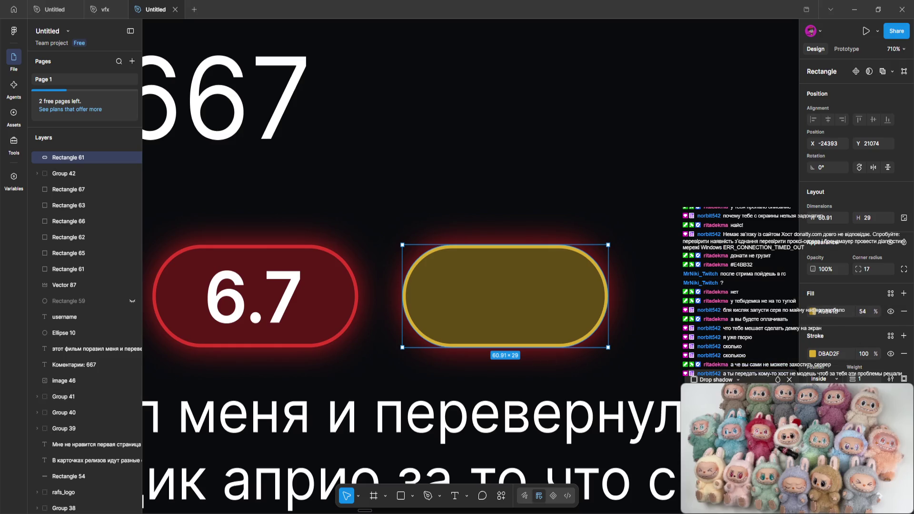
Recolour the empty pill's drop-shadow glow from red to yellow.
click(700, 429)
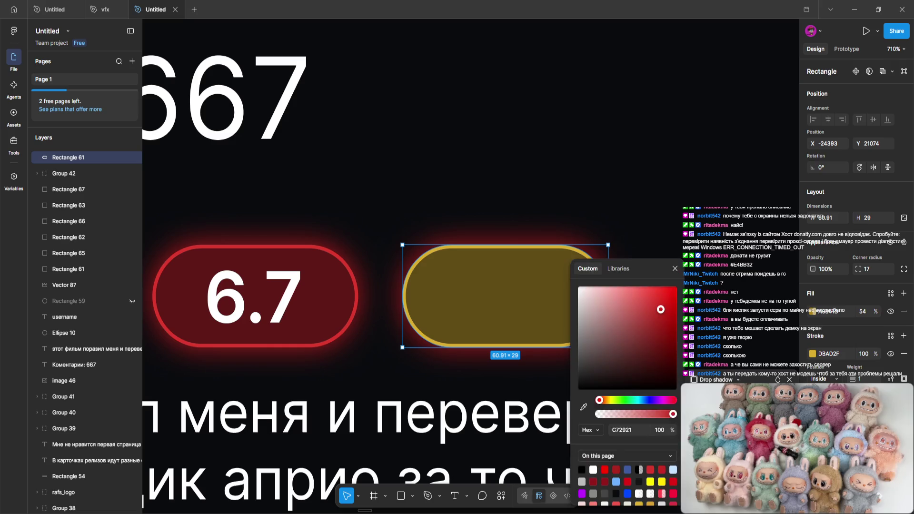
click(610, 402)
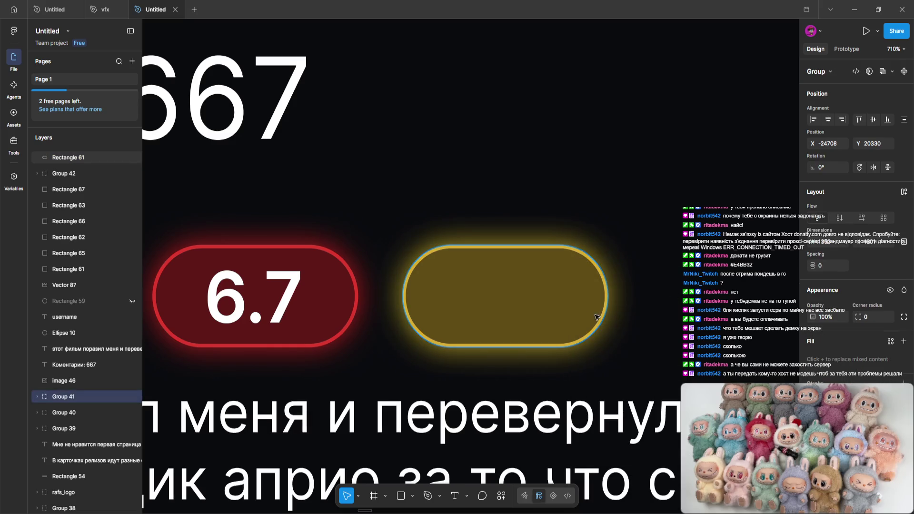
scroll(749, 287, down, 5)
scroll(702, 305, up, 3)
scroll(702, 305, up, 2)
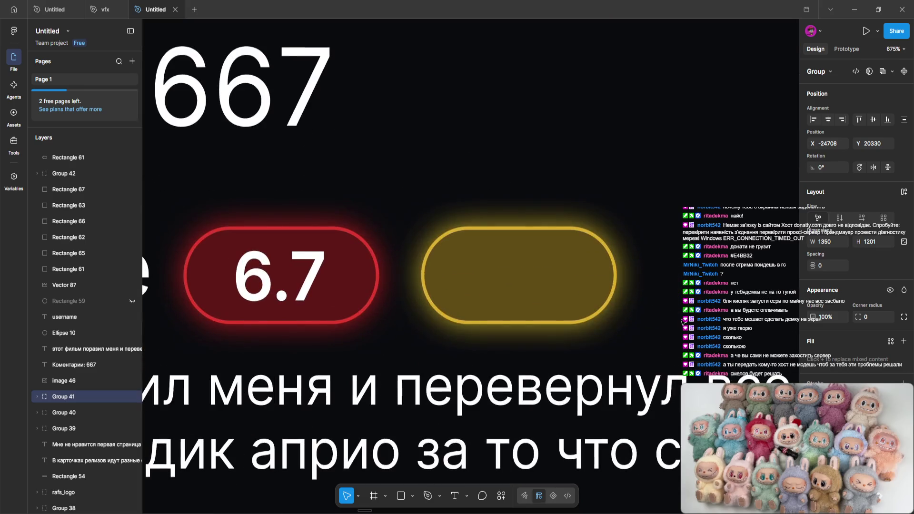
scroll(608, 306, up, 1)
click(608, 306)
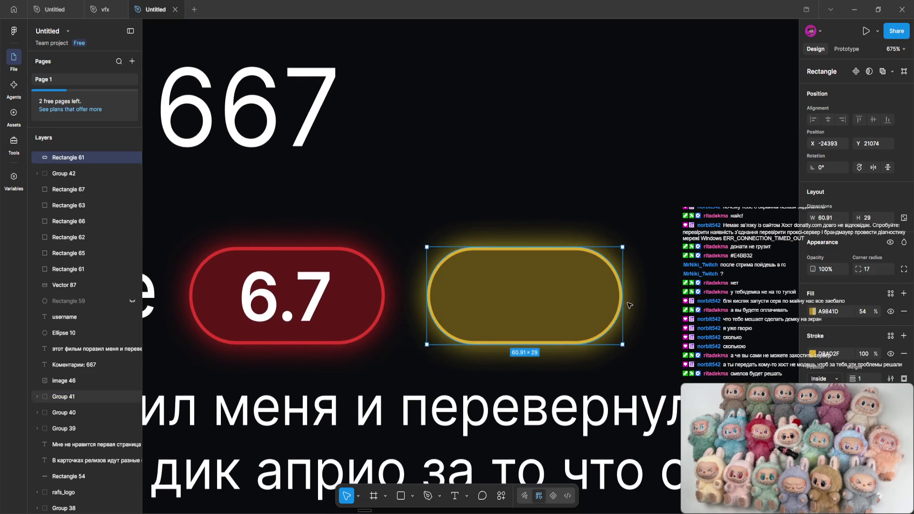
Narrow the yellow pill from 69 to 54 wide, making it 54×29 beside the 6.7 pill.
drag(622, 306, 775, 310)
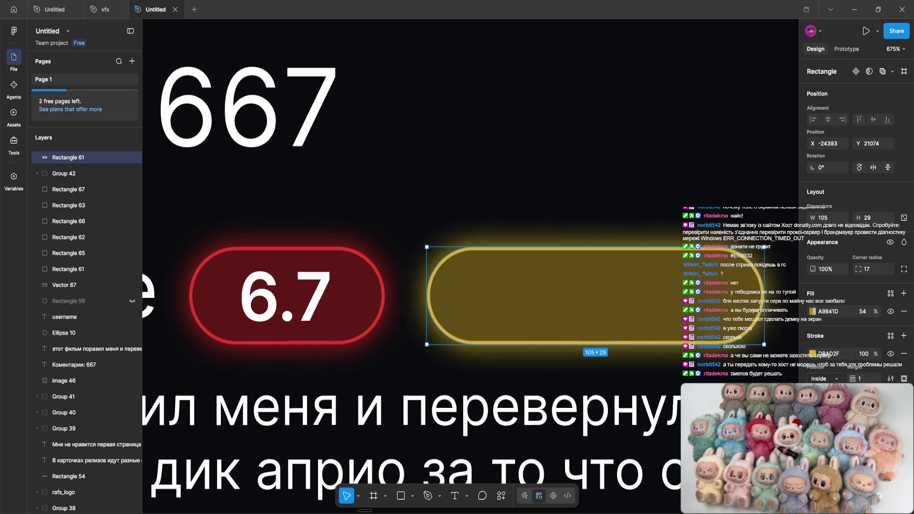
drag(775, 310, 614, 314)
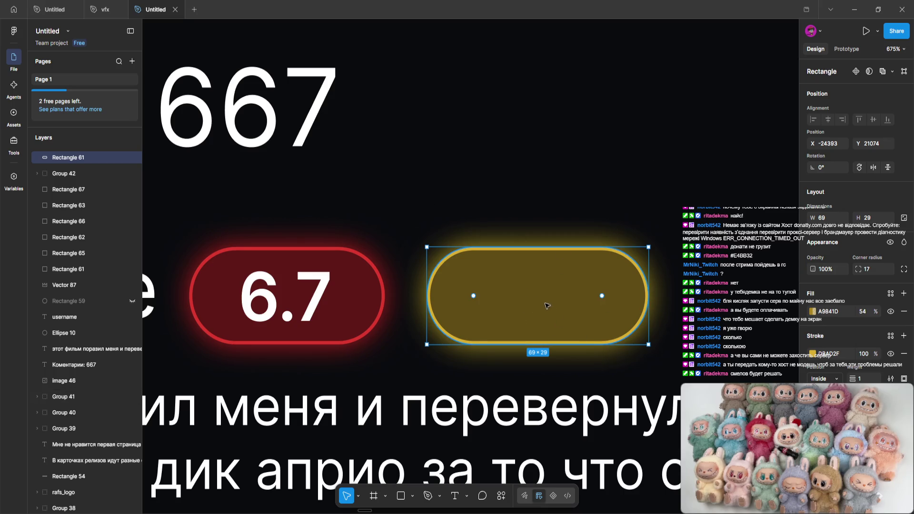
scroll(591, 343, down, 5)
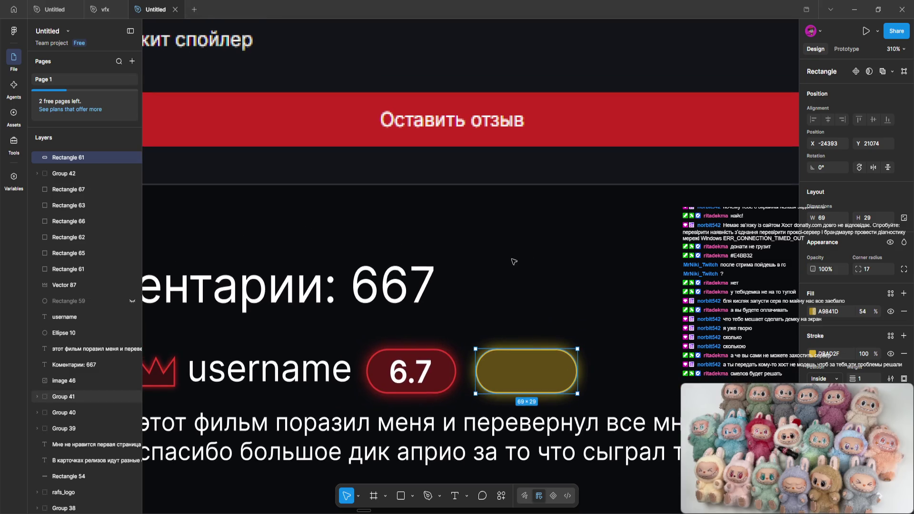
drag(705, 402, 640, 293)
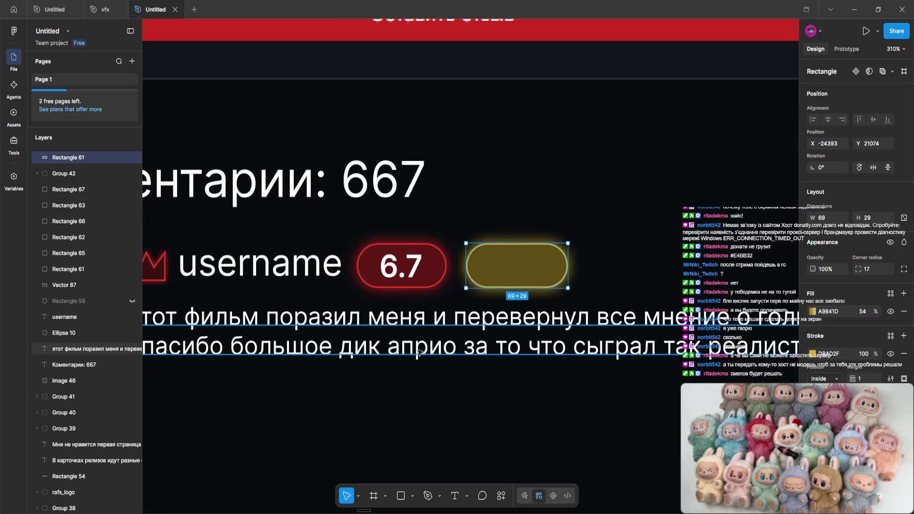
scroll(485, 314, down, 5)
scroll(485, 314, up, 6)
scroll(484, 314, down, 2)
scroll(485, 314, up, 3)
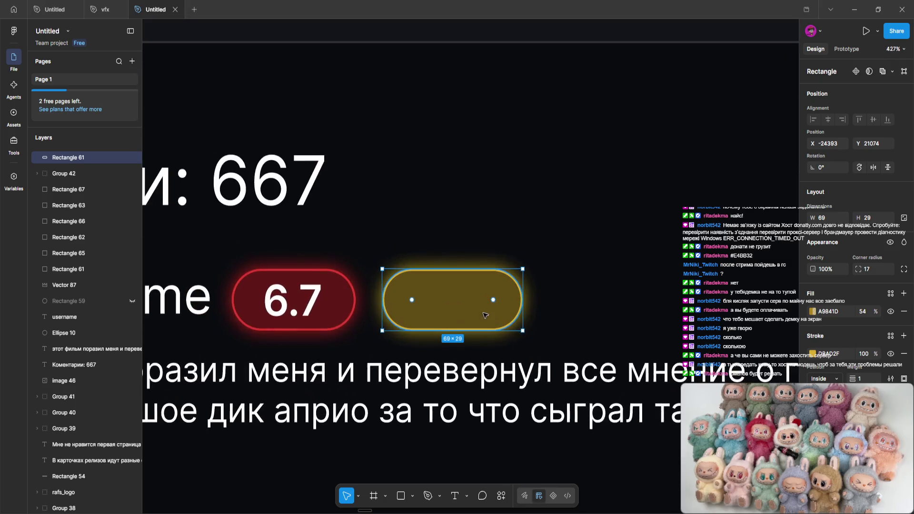
scroll(485, 313, up, 3)
drag(547, 346, 495, 346)
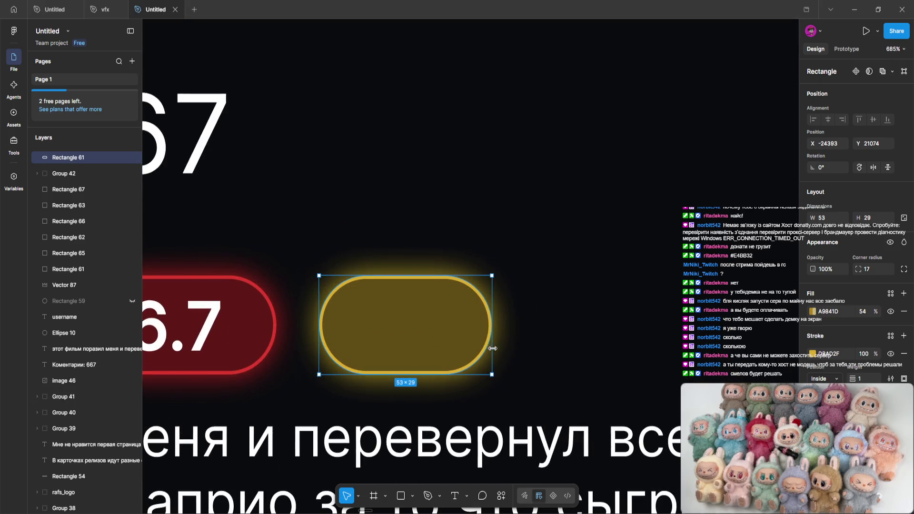
scroll(458, 367, left, 3)
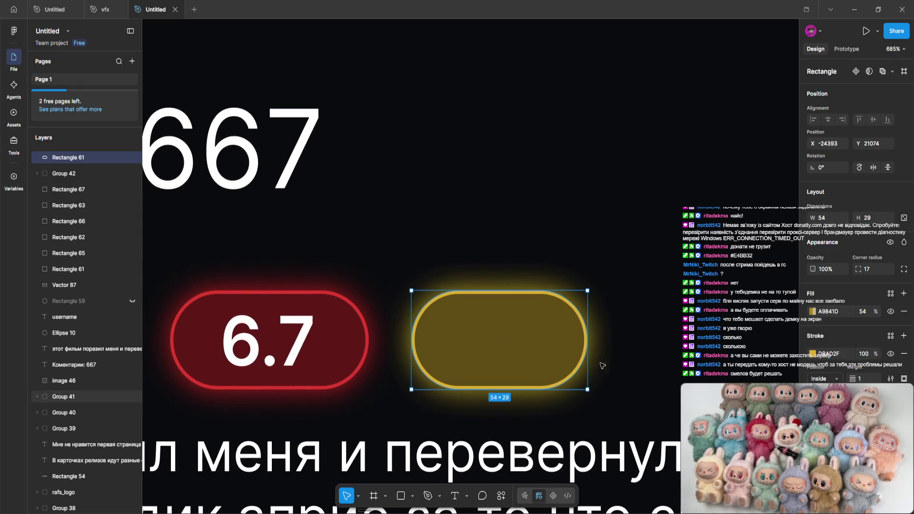
click(333, 370)
Copy the 6.7 text label onto the yellow pill and move it out of the red pill's group.
double_click(258, 346)
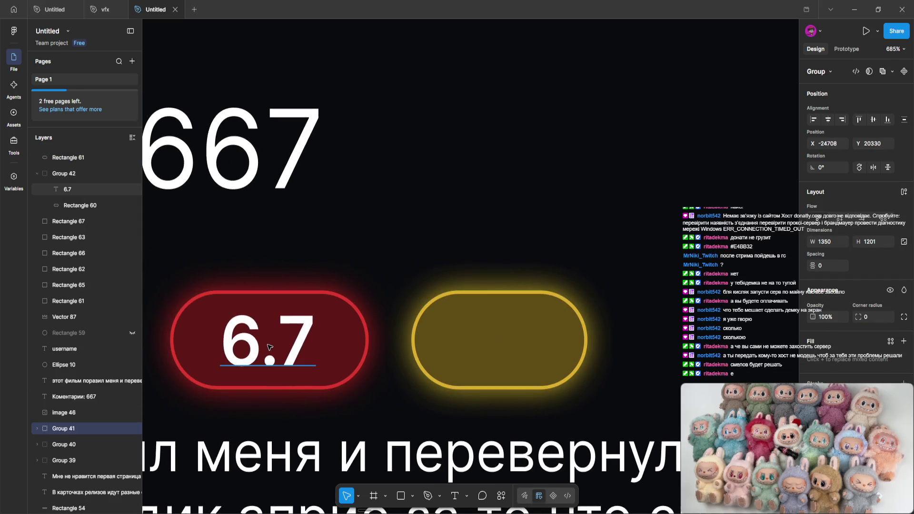
mouse_move(268, 357)
mouse_down()
mouse_move(459, 368)
mouse_move(500, 360)
mouse_up()
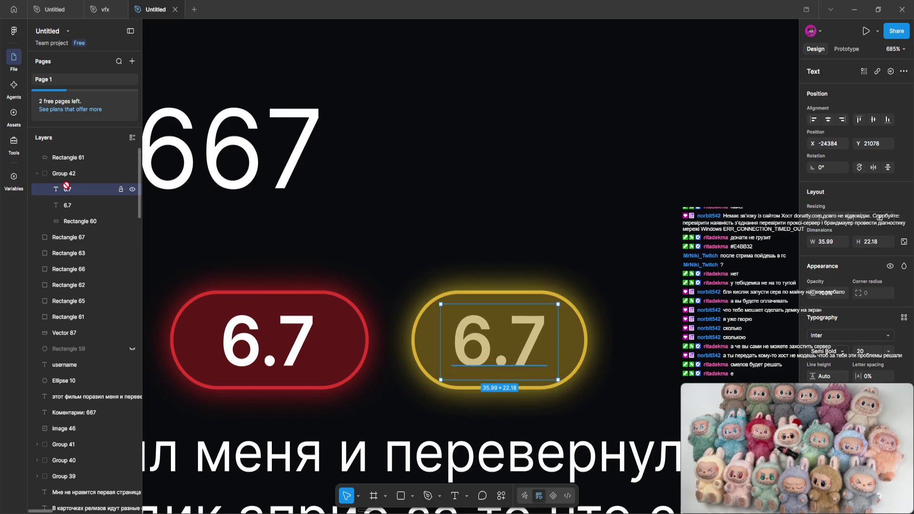
drag(54, 189, 54, 153)
click(37, 190)
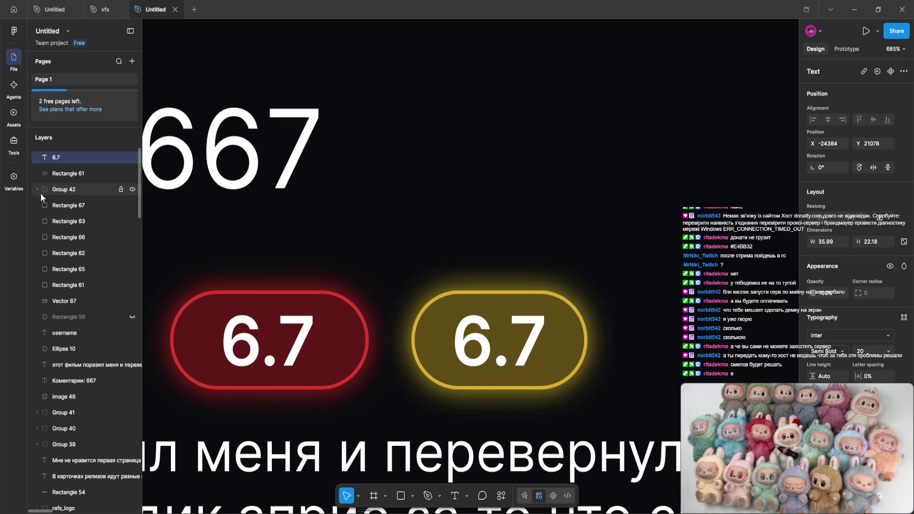
Change the copied label's text to 'SW'.
double_click(520, 360)
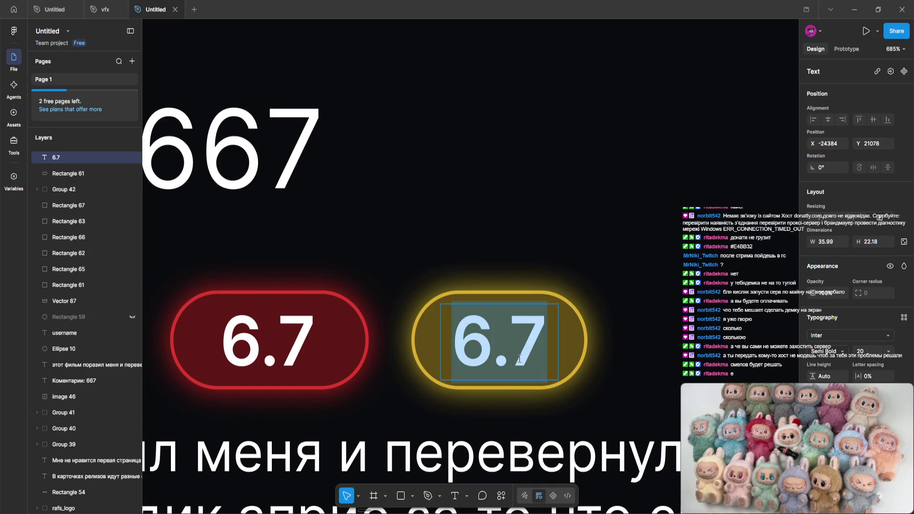
text(S)
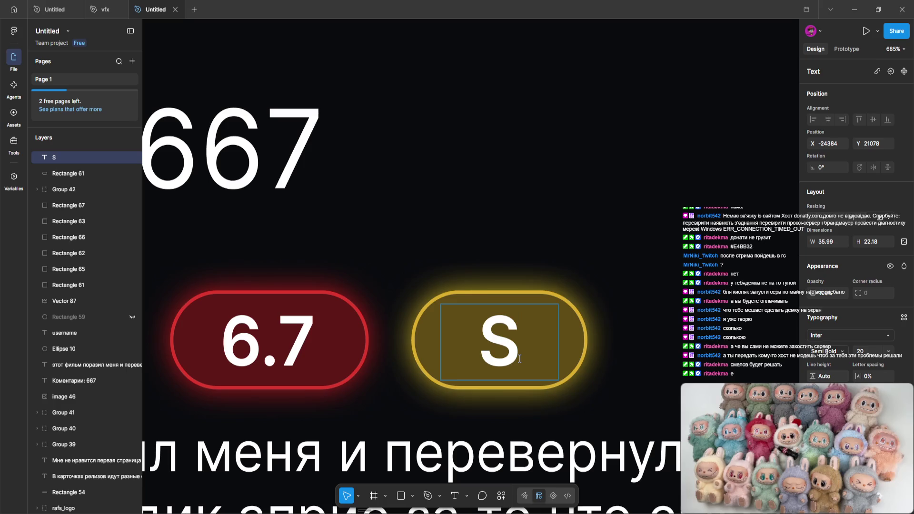
text(W)
click(572, 364)
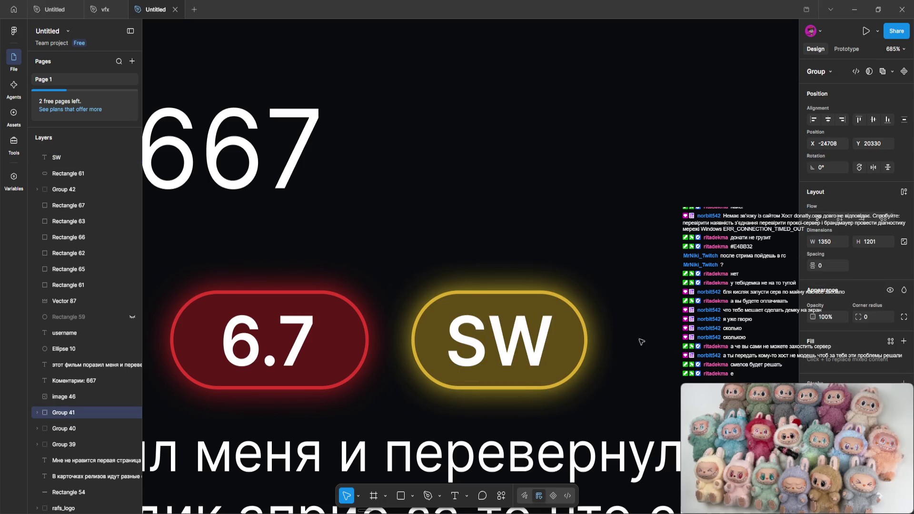
double_click(524, 347)
scroll(582, 358, down, 5)
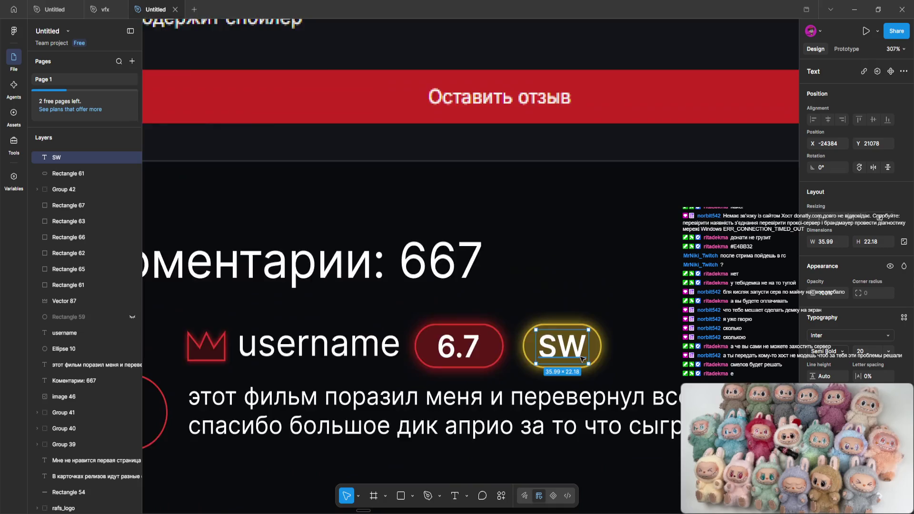
scroll(582, 358, down, 3)
key(Escape)
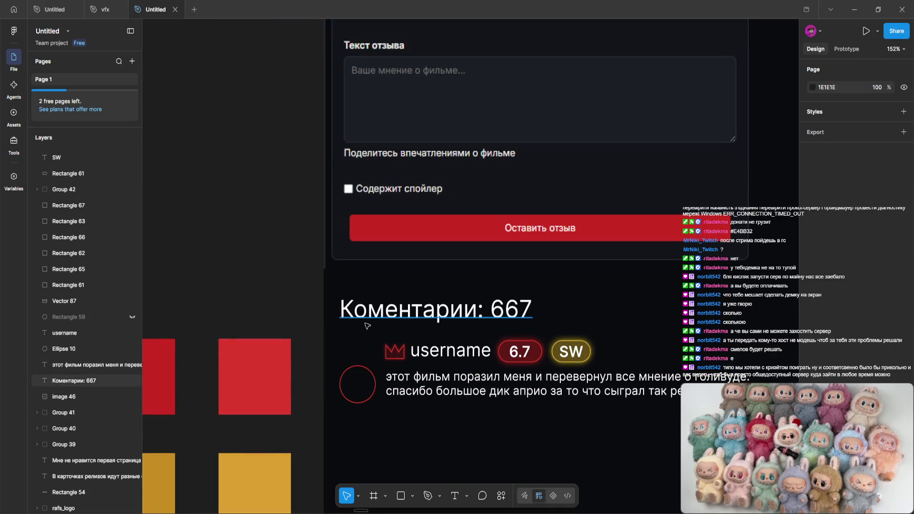
scroll(272, 268, down, 3)
scroll(261, 261, up, 3)
scroll(373, 286, up, 2)
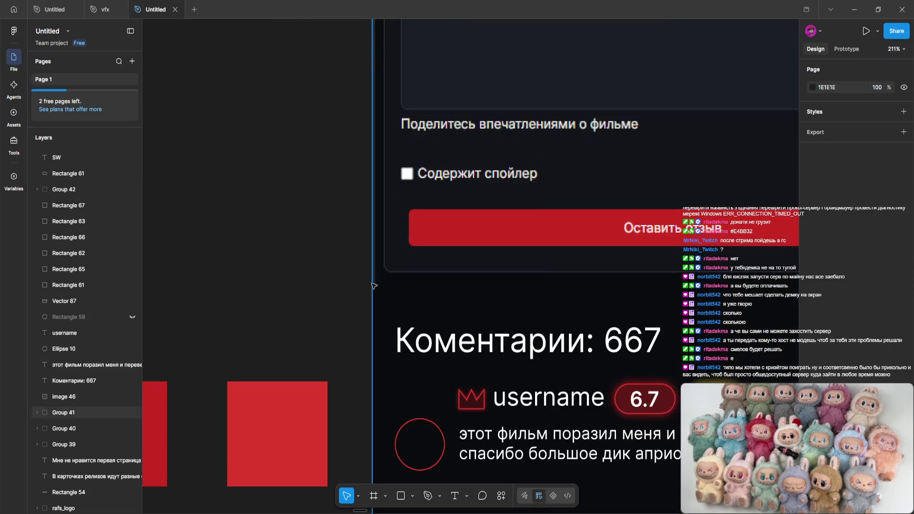
scroll(476, 305, up, 2)
scroll(552, 314, up, 3)
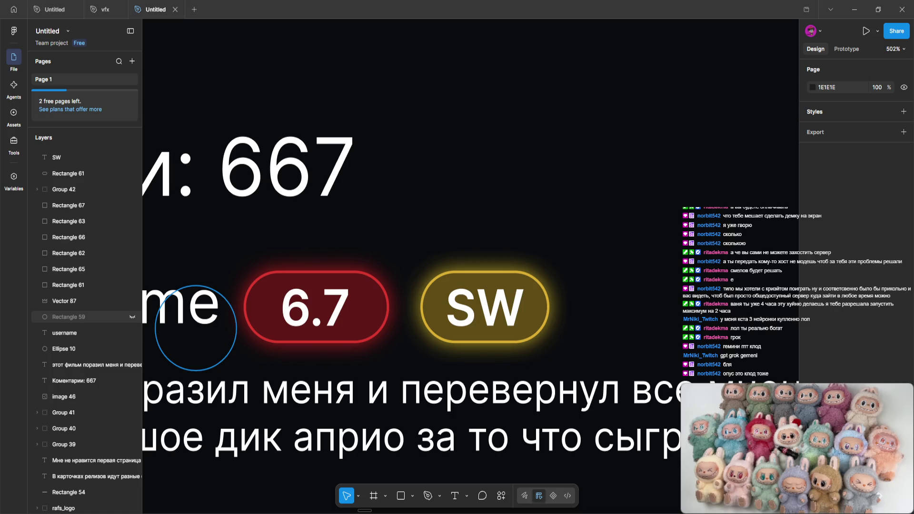
Paste the two-cat-photo chat screenshot (image 47) into empty canvas space beside the mockup and inspect it.
click(457, 224)
scroll(450, 226, down, 5)
scroll(450, 226, down, 3)
drag(353, 367, 390, 133)
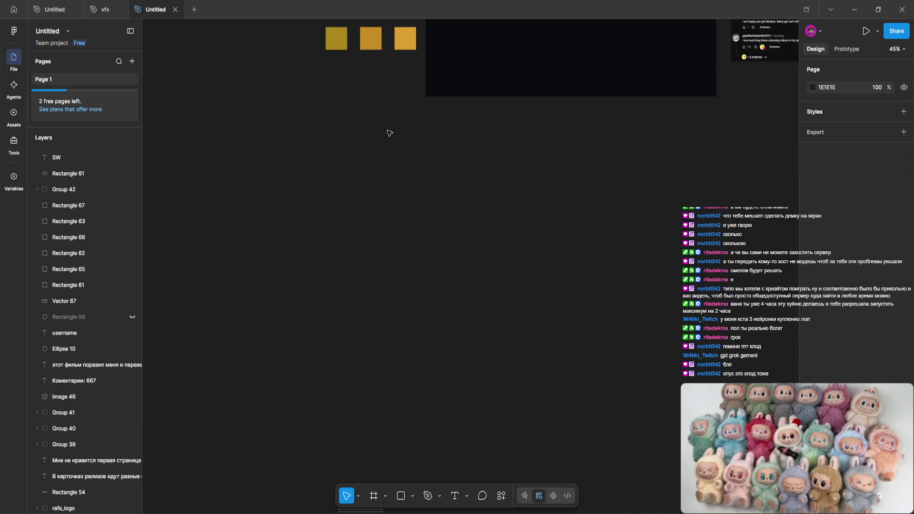
key(ctrl+v)
scroll(448, 271, up, 5)
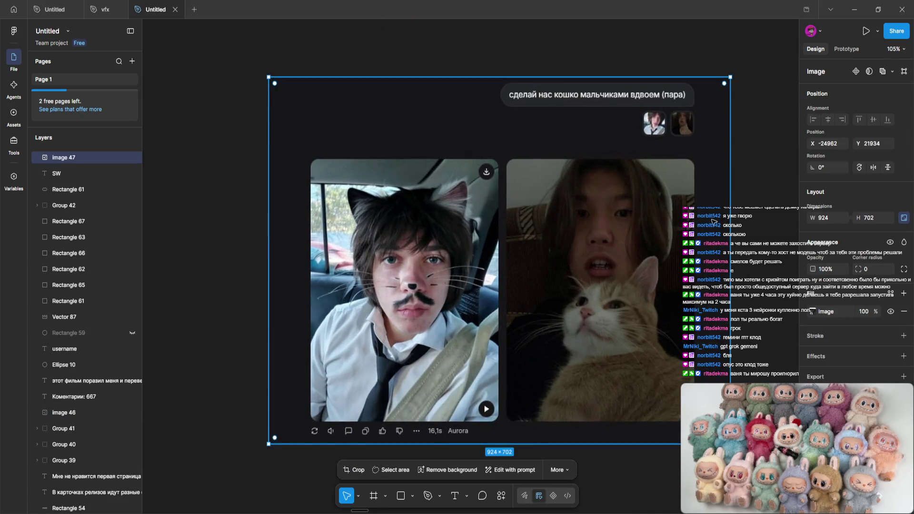
key(Escape)
scroll(724, 163, up, 2)
scroll(725, 163, up, 2)
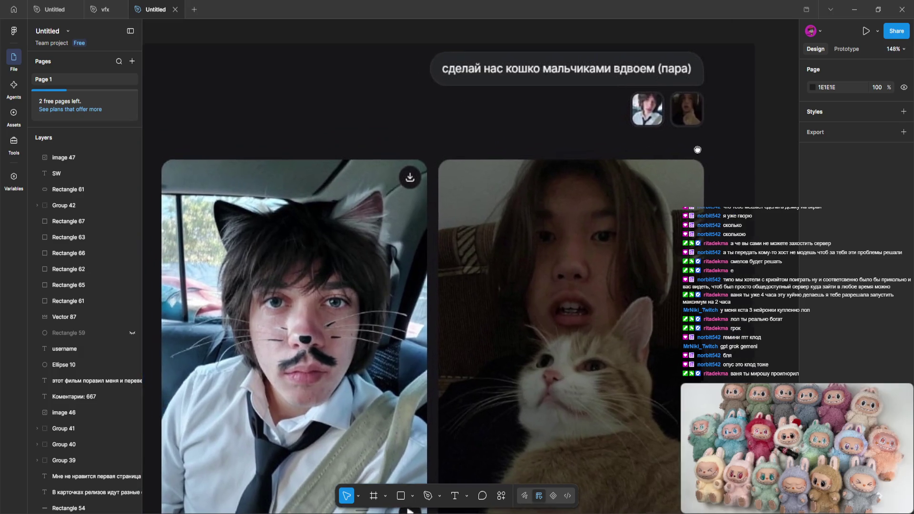
scroll(749, 187, down, 1)
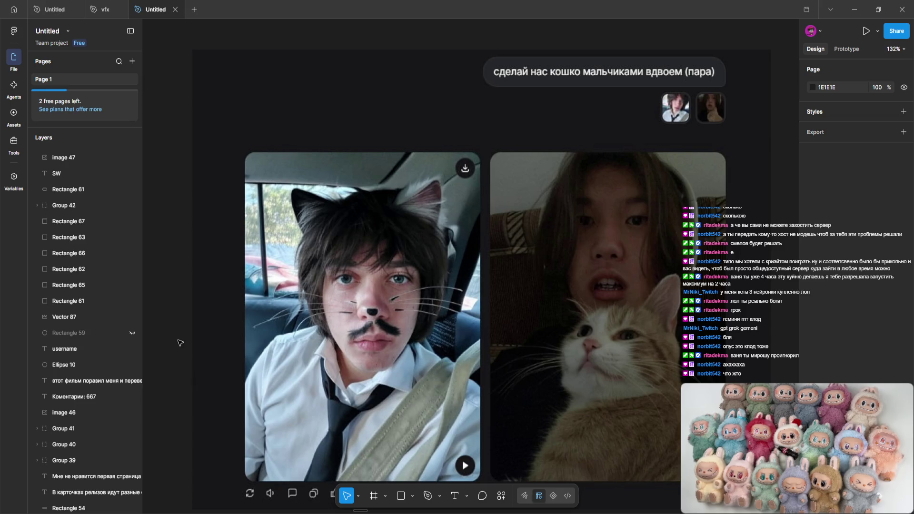
scroll(174, 285, down, 3)
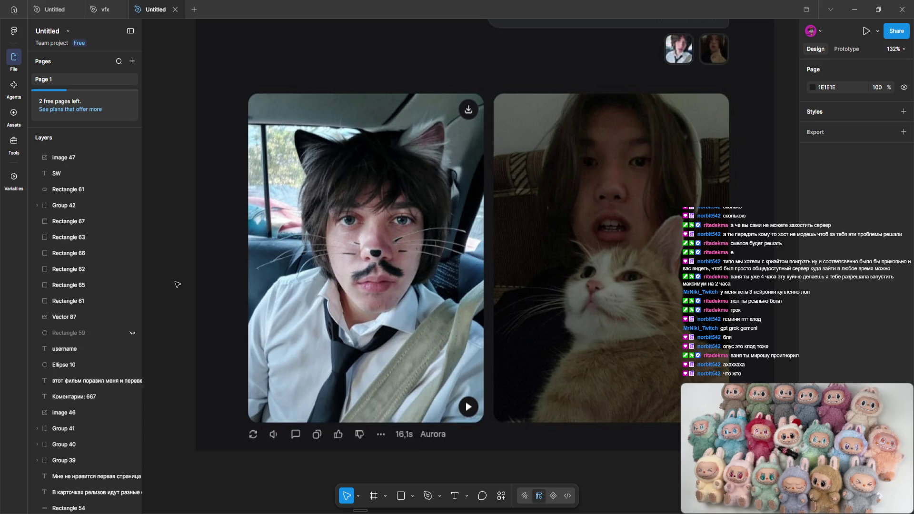
scroll(187, 192, up, 3)
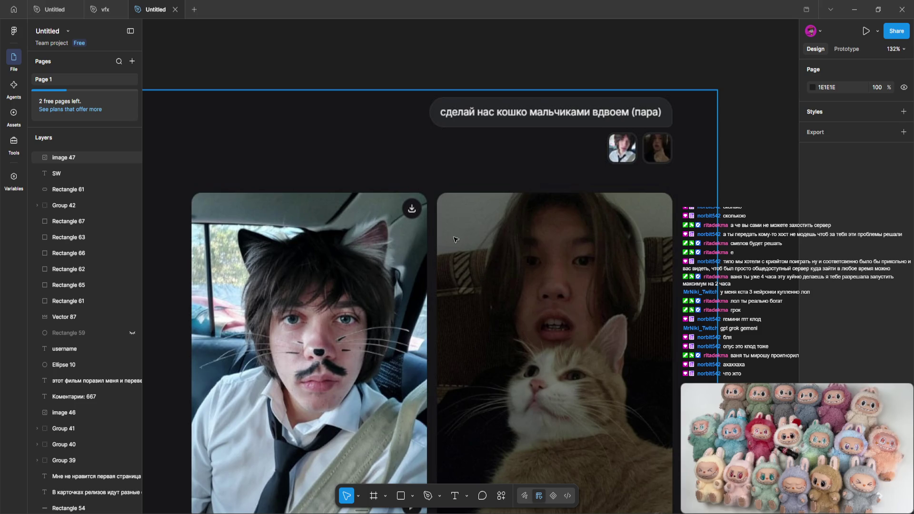
scroll(454, 239, down, 5)
scroll(372, 286, up, 5)
scroll(321, 247, up, 5)
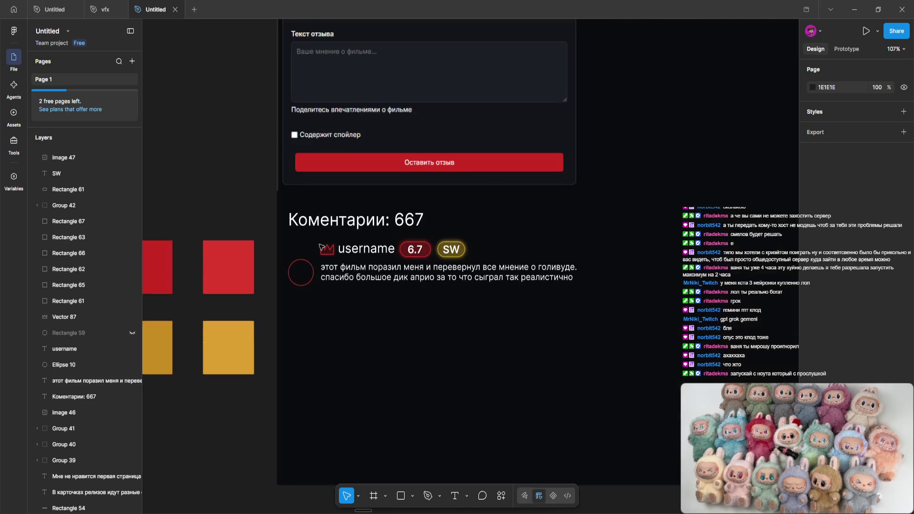
scroll(456, 350, up, 3)
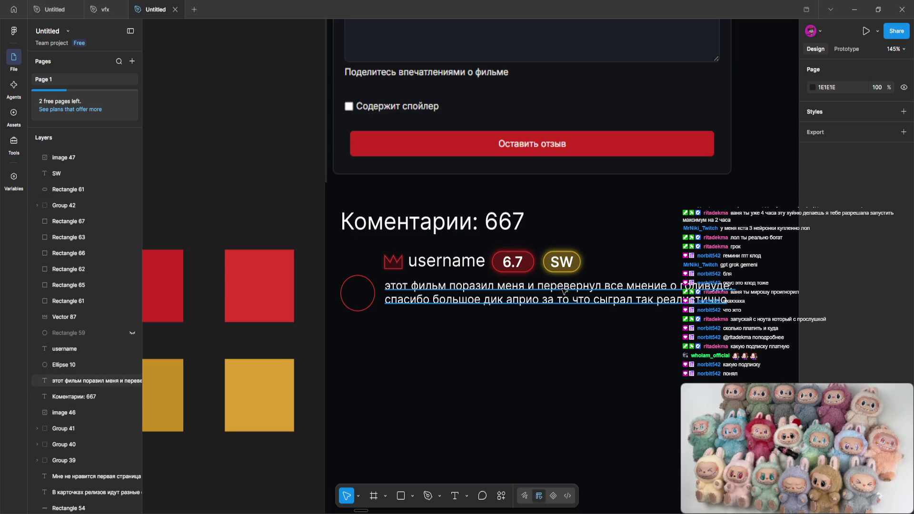
scroll(486, 321, up, 5)
click(427, 496)
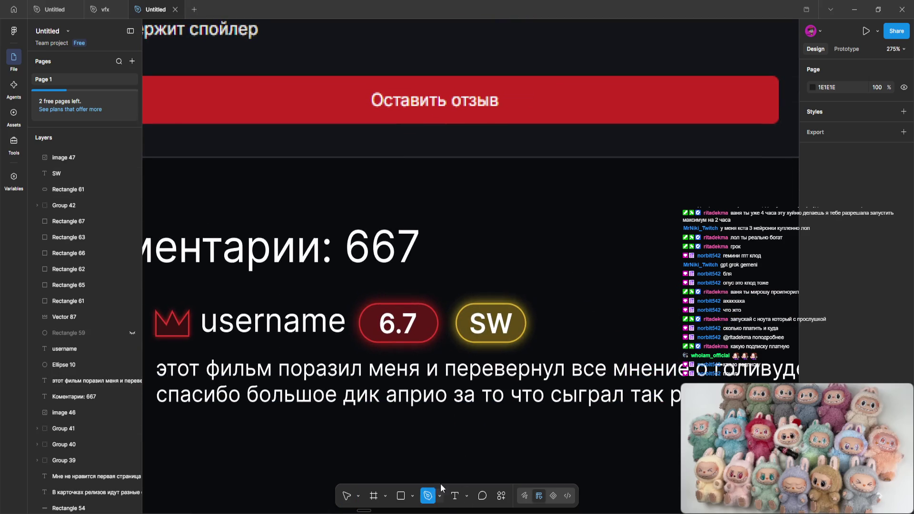
Draw a five-point open red Pen path (Vector 88) just above the SW pill.
scroll(628, 242, up, 5)
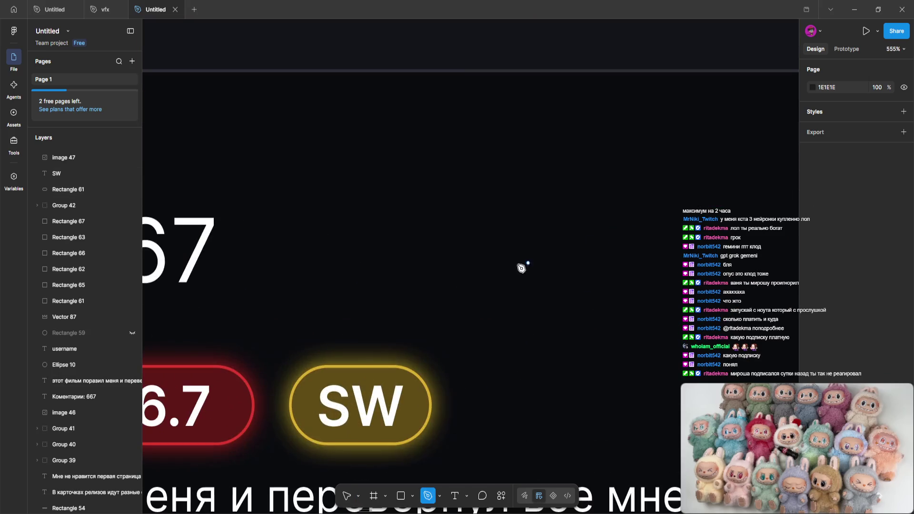
click(366, 353)
click(380, 335)
click(467, 334)
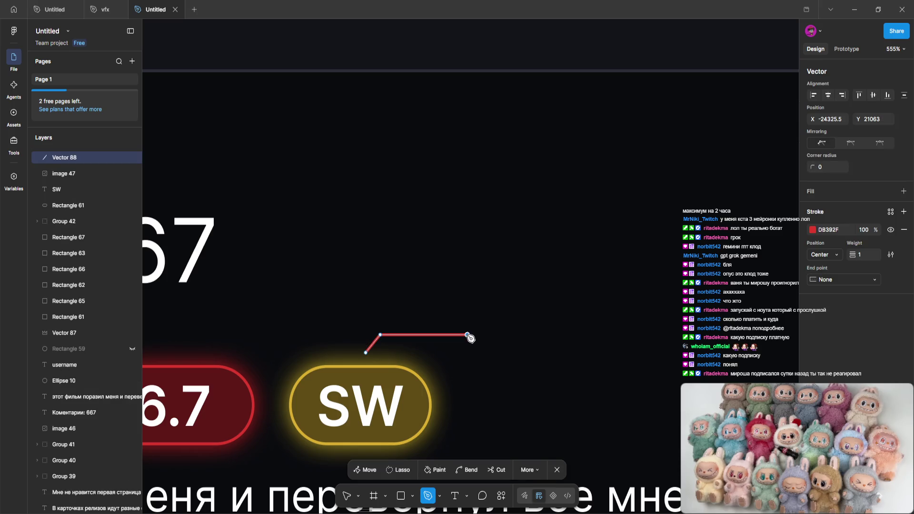
click(467, 296)
click(366, 296)
key(Escape)
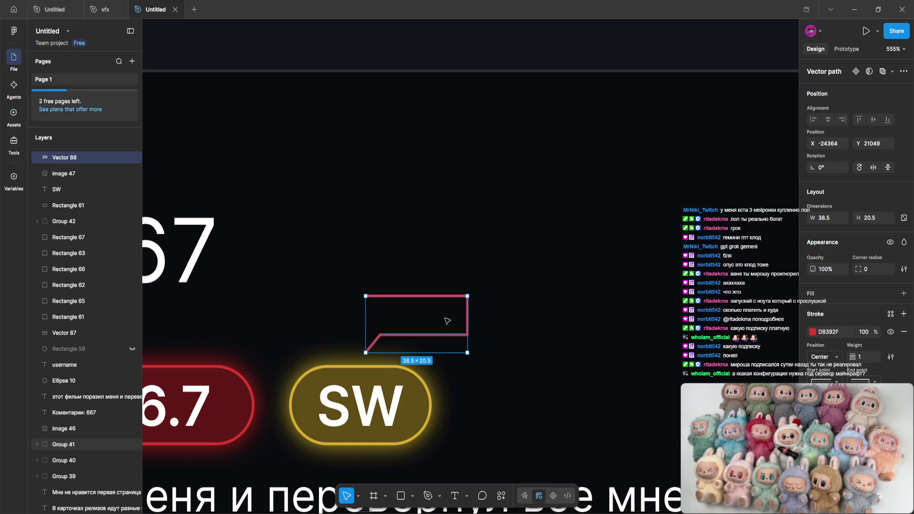
scroll(96, 367, down, 5)
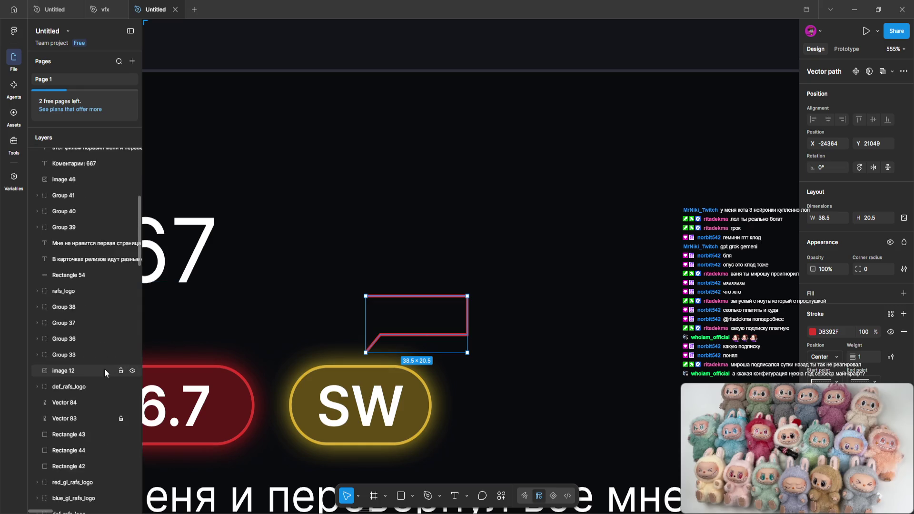
scroll(85, 364, up, 5)
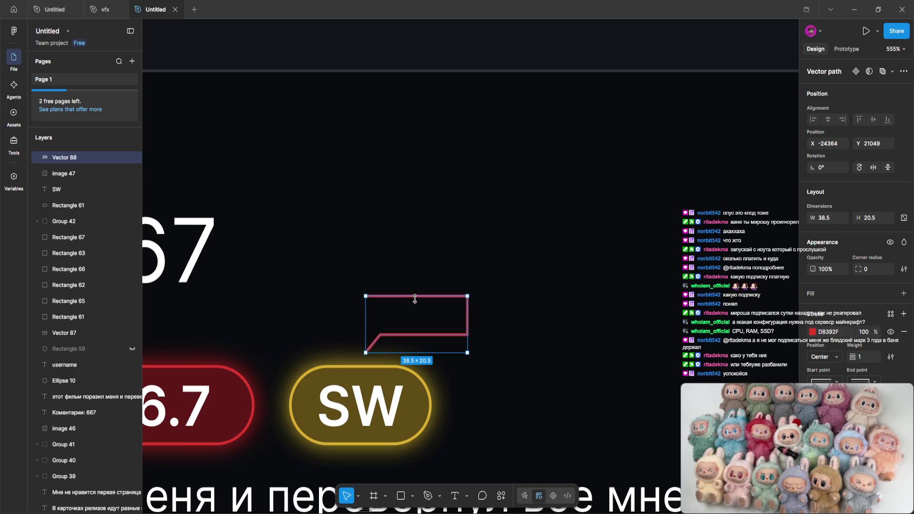
double_click(406, 335)
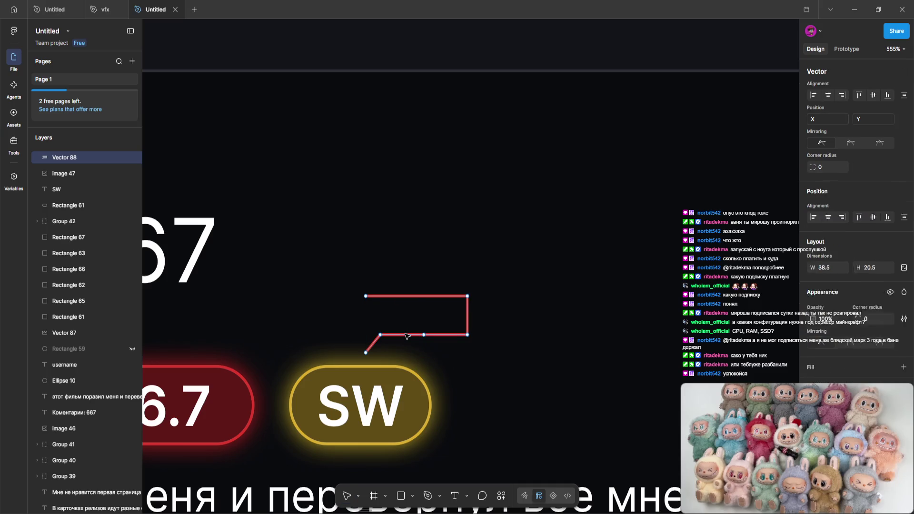
Nudge the red outline Vector 88 slightly right and duplicate it in place as Vector 89.
key(Escape)
click(528, 354)
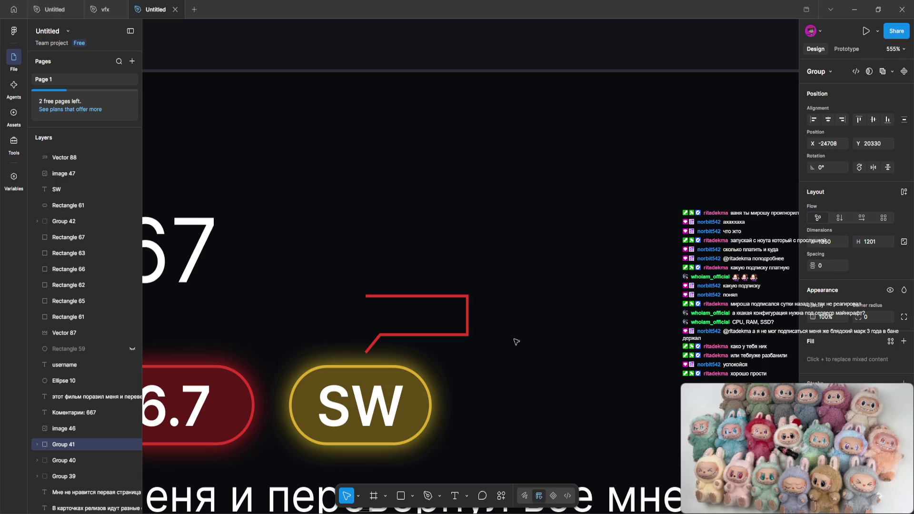
scroll(392, 321, up, 3)
scroll(388, 326, down, 4)
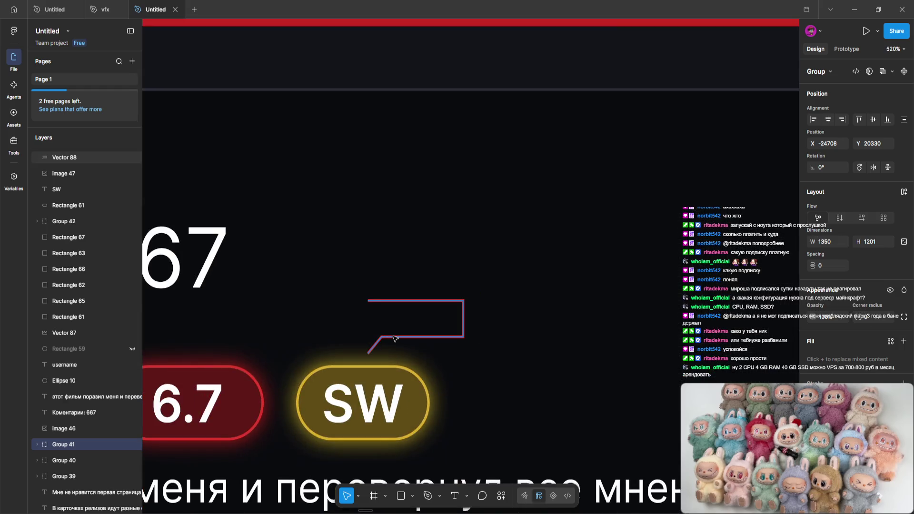
click(395, 339)
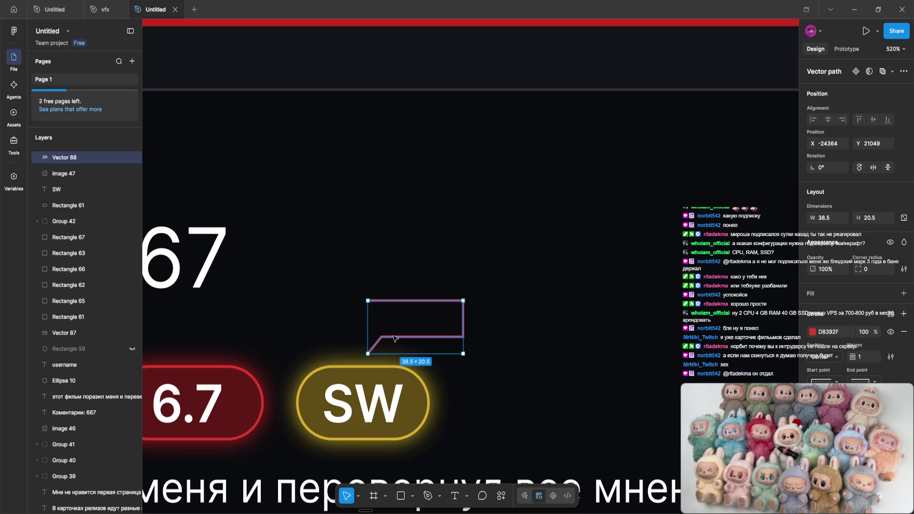
scroll(395, 338, up, 5)
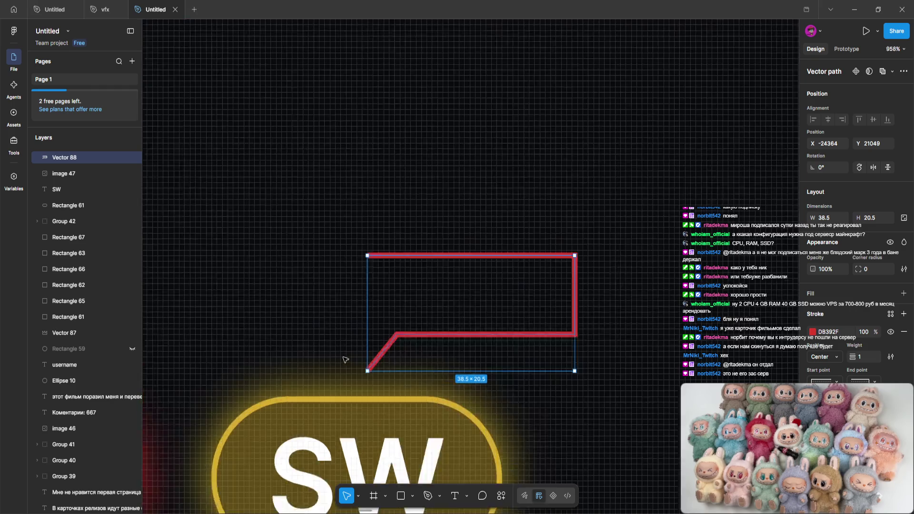
scroll(421, 337, down, 3)
drag(421, 336, 424, 336)
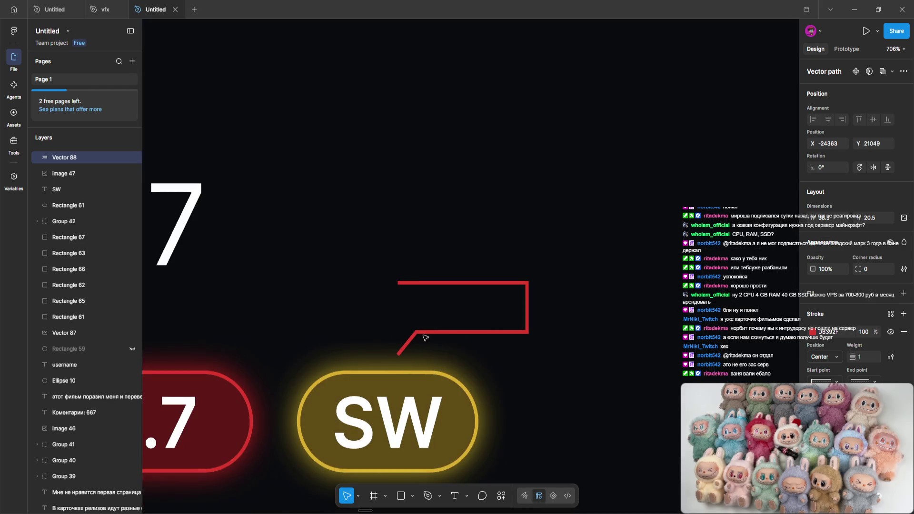
key(ctrl+d)
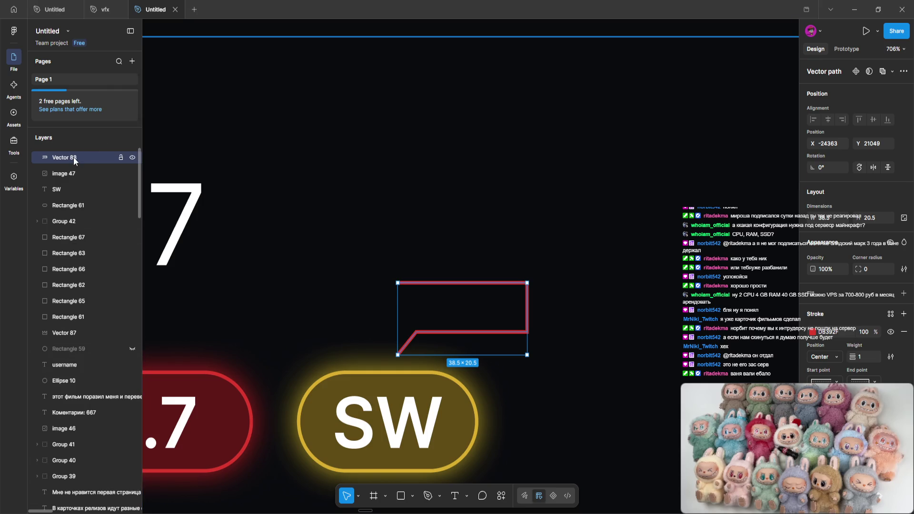
right_click(444, 334)
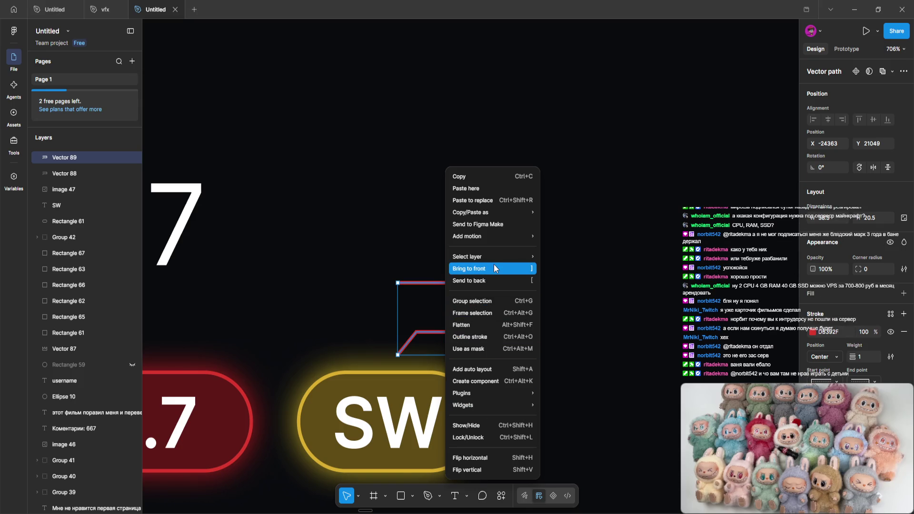
mouse_move(488, 238)
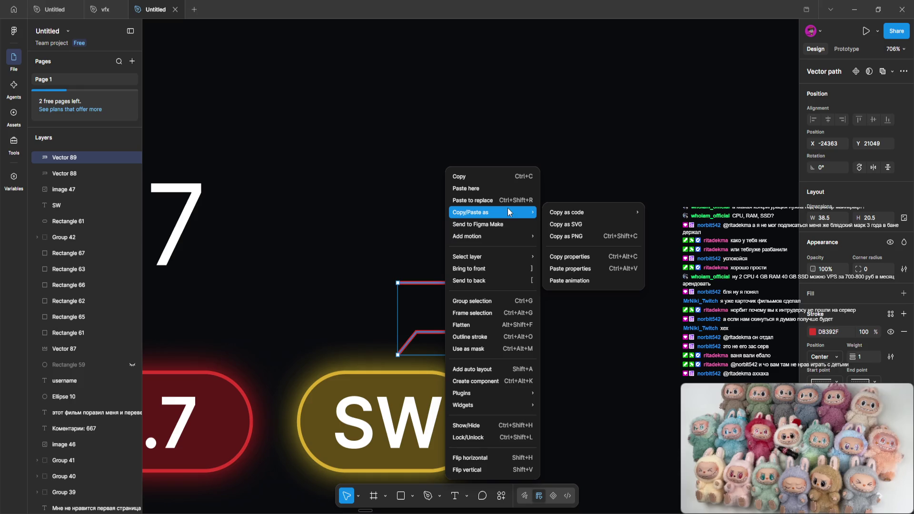
mouse_move(494, 406)
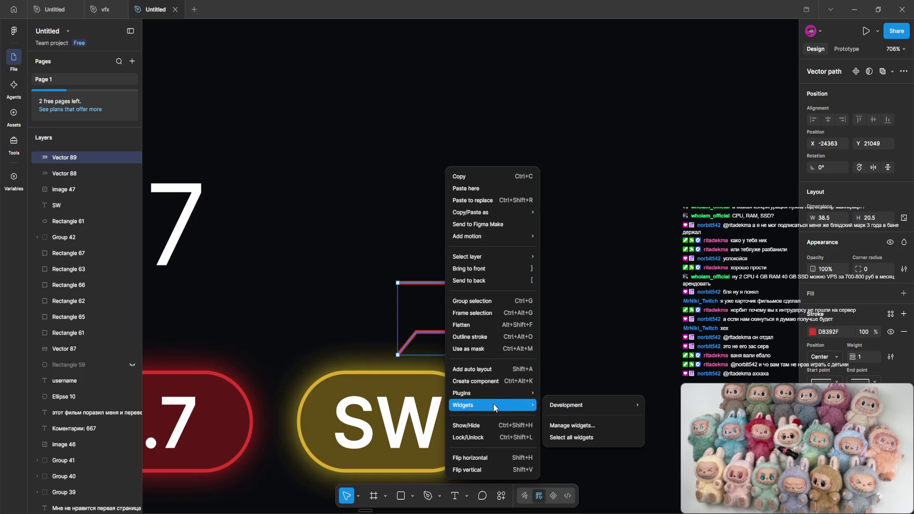
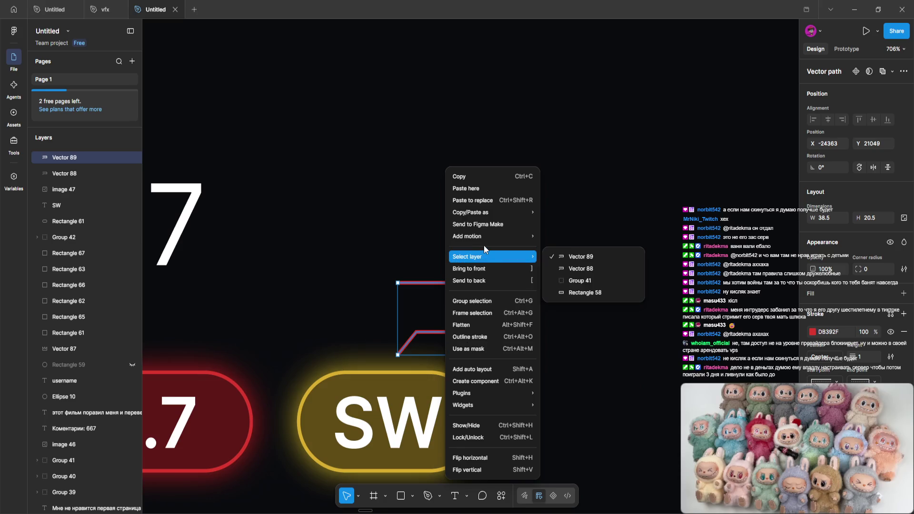
Flip the red bubble outline above the SW badge (Vector 89) vertically.
mouse_move(493, 213)
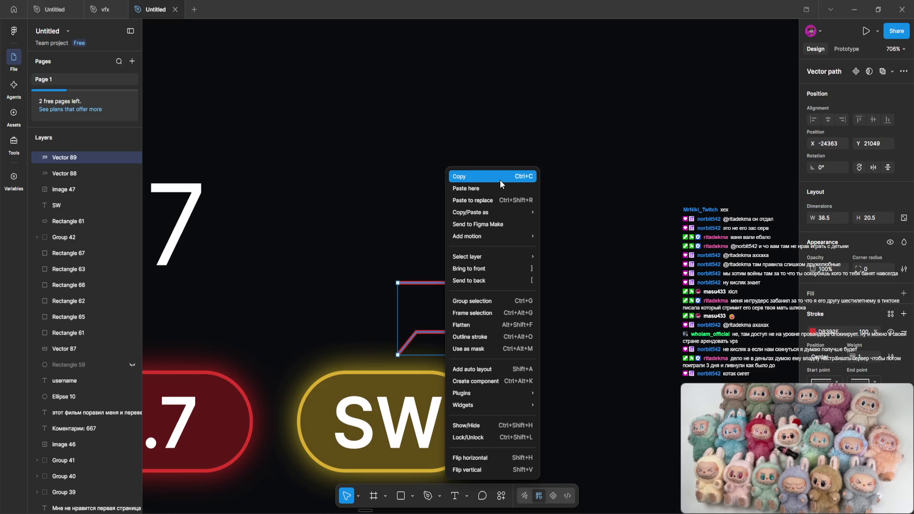
mouse_move(494, 242)
mouse_move(487, 261)
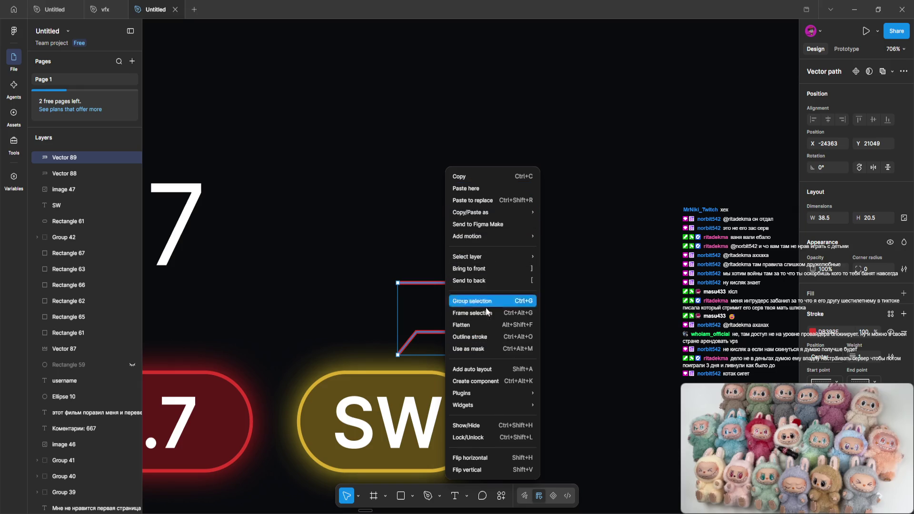
click(496, 469)
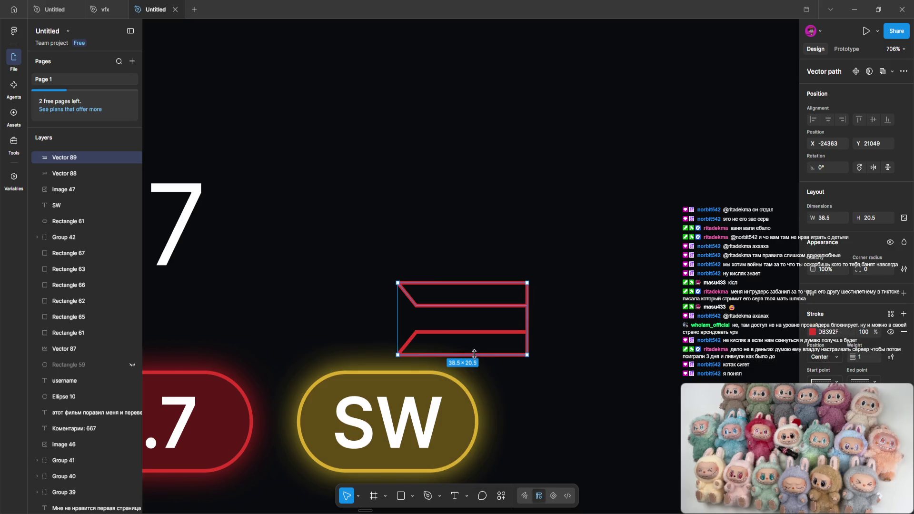
Try a resize and a horizontal flip on the bubble outline, then undo back to the centred tail.
drag(474, 353, 417, 351)
key(ctrl+z)
key(ctrl+z)
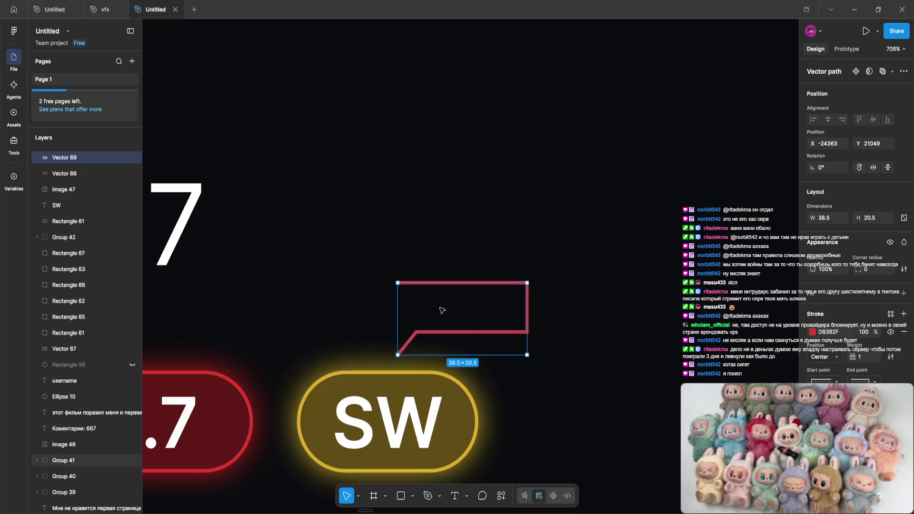
right_click(466, 329)
click(501, 459)
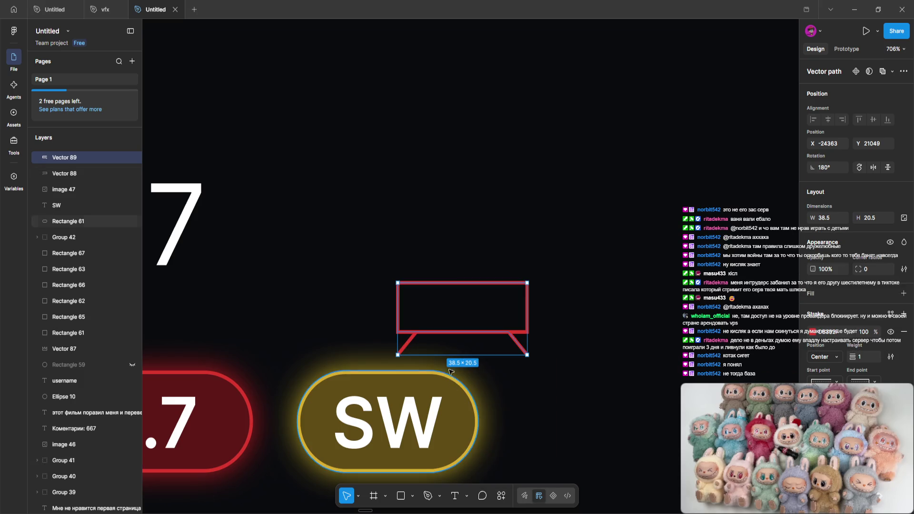
key(ctrl+z)
key(ctrl+z)
key(ctrl+z)
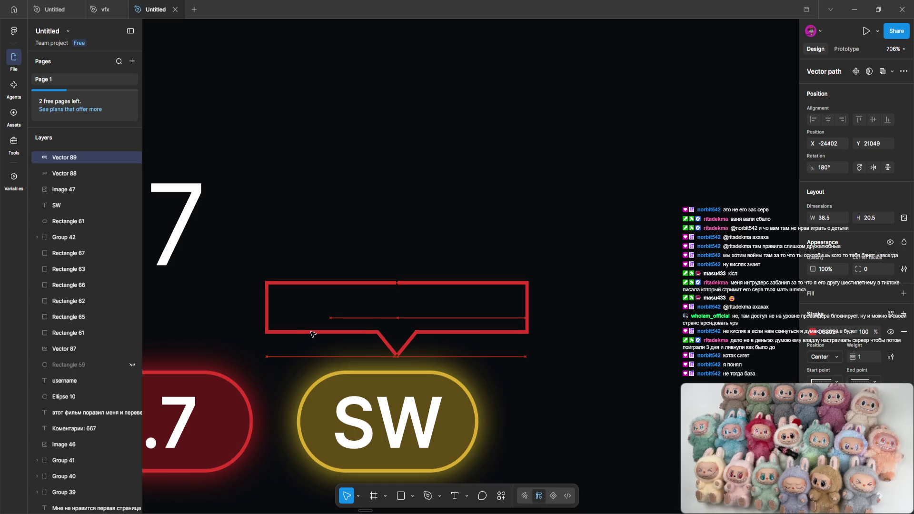
key(ctrl+z)
key(ctrl+z)
key(ctrl+z)
Zoom out, clear the canvas selection, and switch to Visual Studio Code.
scroll(600, 322, down, 2)
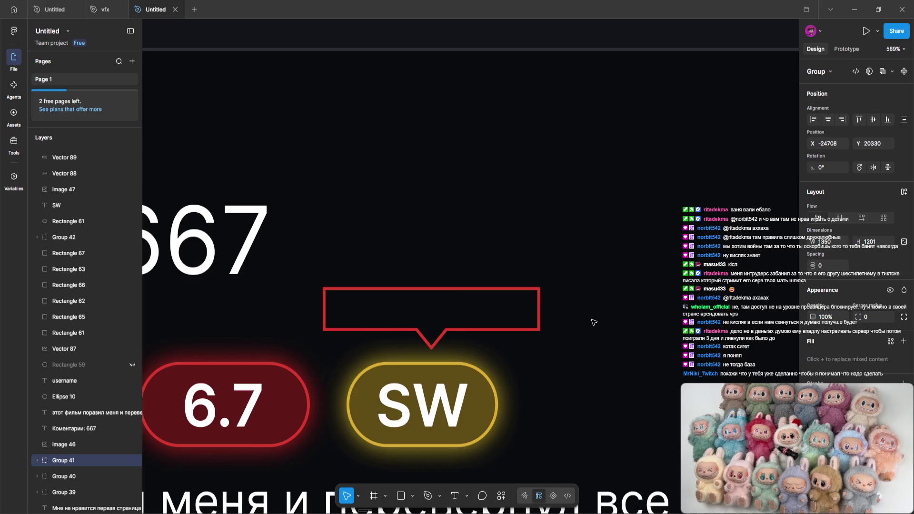
scroll(387, 247, down, 1)
scroll(387, 247, down, 5)
scroll(333, 238, down, 5)
scroll(238, 224, down, 5)
click(188, 219)
scroll(187, 219, down, 2)
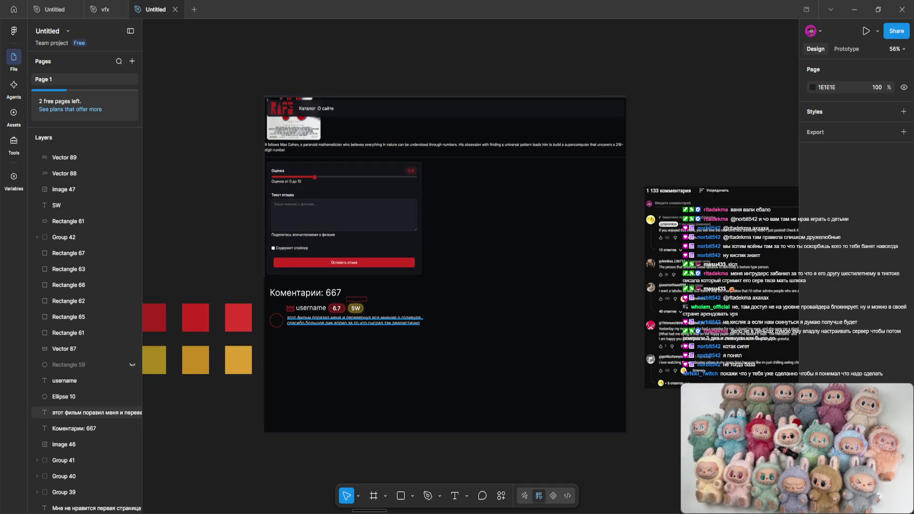
key(alt+Tab)
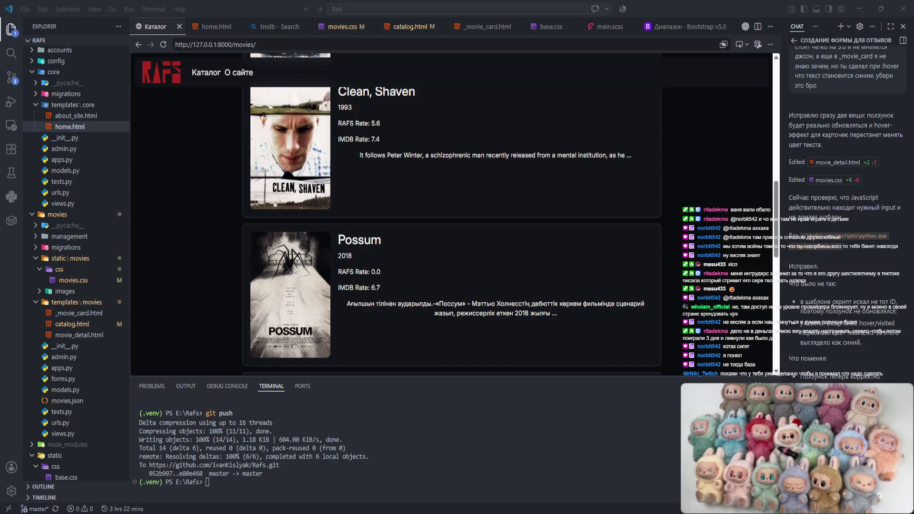
Open the Fight Club detail page in the site preview.
scroll(241, 328, up, 4)
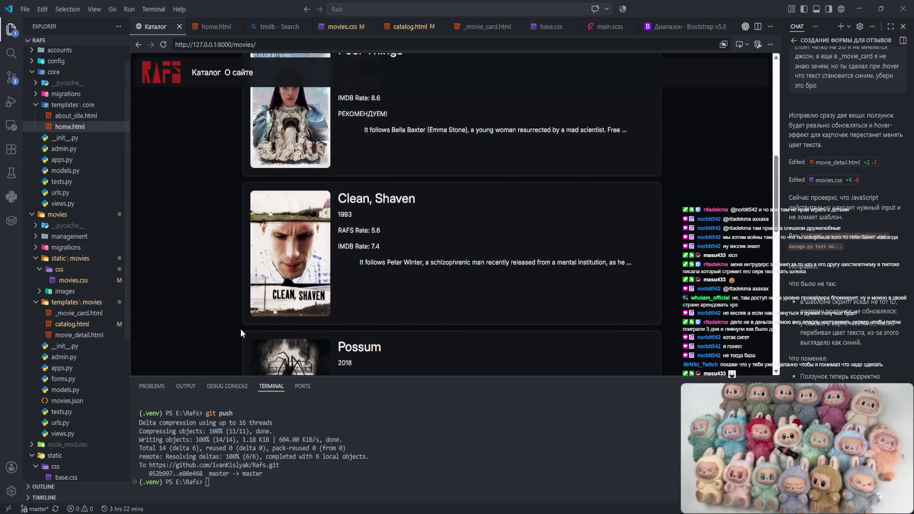
scroll(241, 278, up, 6)
click(253, 285)
scroll(199, 206, down, 3)
scroll(171, 101, up, 2)
click(165, 72)
scroll(245, 164, down, 3)
click(261, 223)
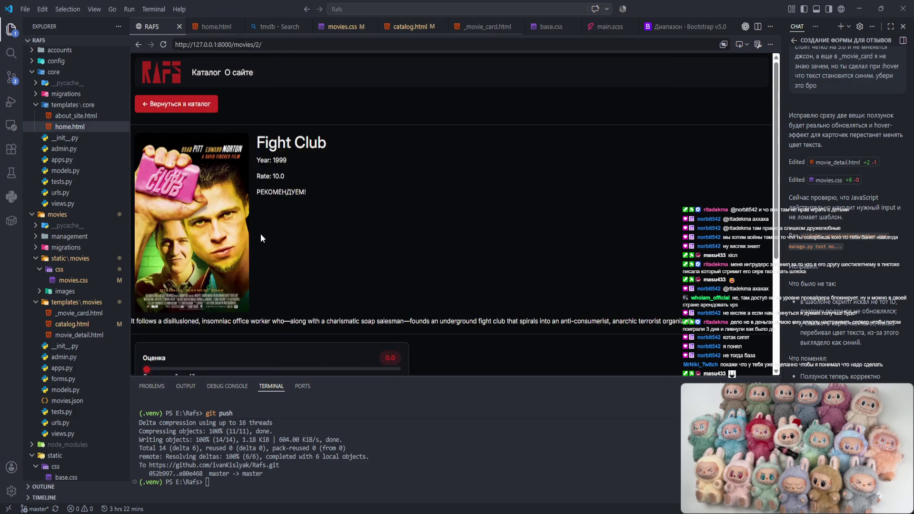
scroll(189, 251, down, 3)
Rate Fight Club 8.1, submit the review 'что', and go back from the error page.
drag(153, 196, 351, 195)
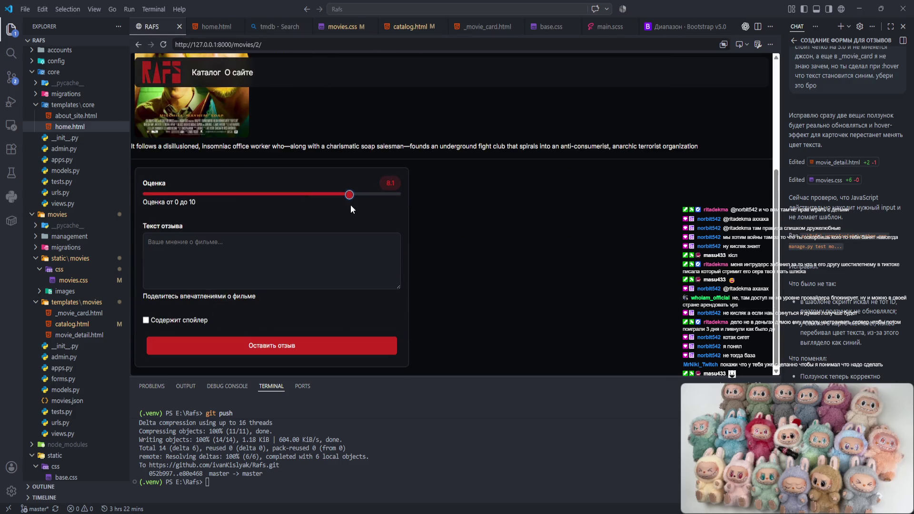
click(288, 271)
text(что)
click(261, 346)
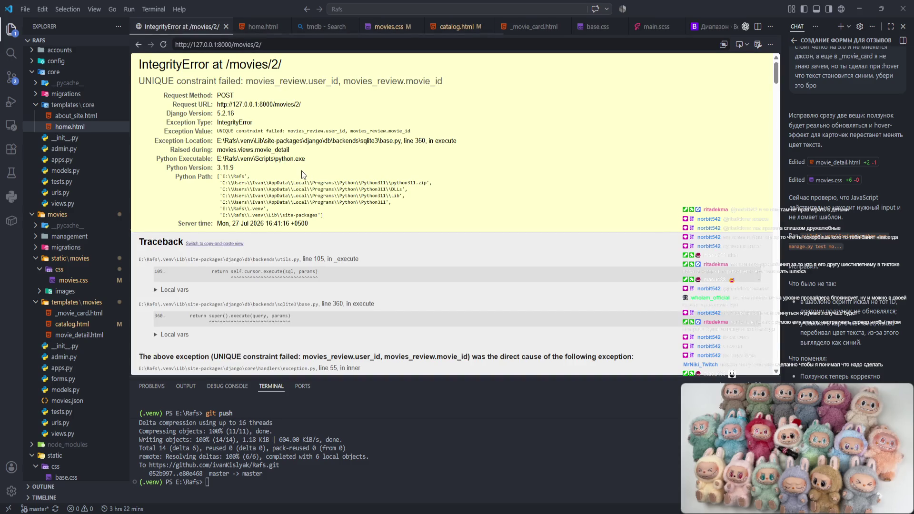
key(alt+Left)
key(alt+Left)
scroll(288, 213, down, 1)
click(288, 212)
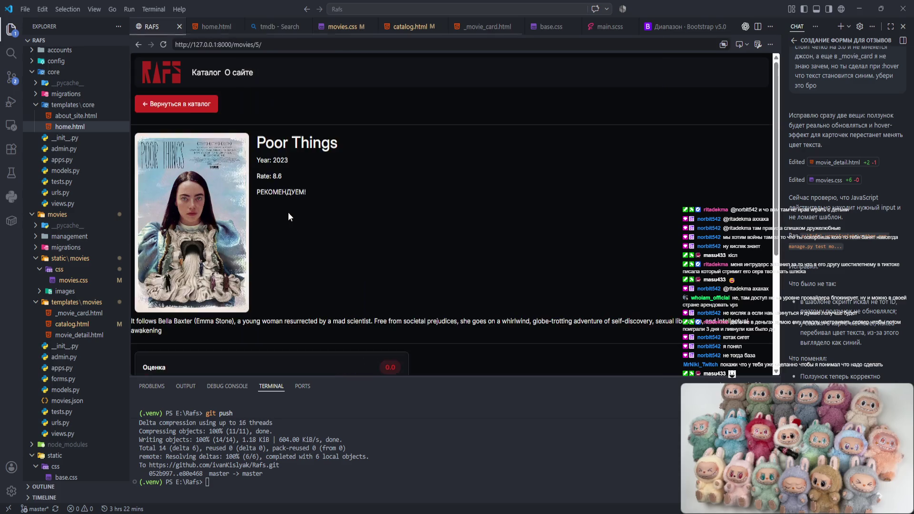
scroll(262, 254, down, 3)
click(226, 227)
scroll(226, 238, down, 1)
click(226, 246)
text(8888888888)
click(233, 348)
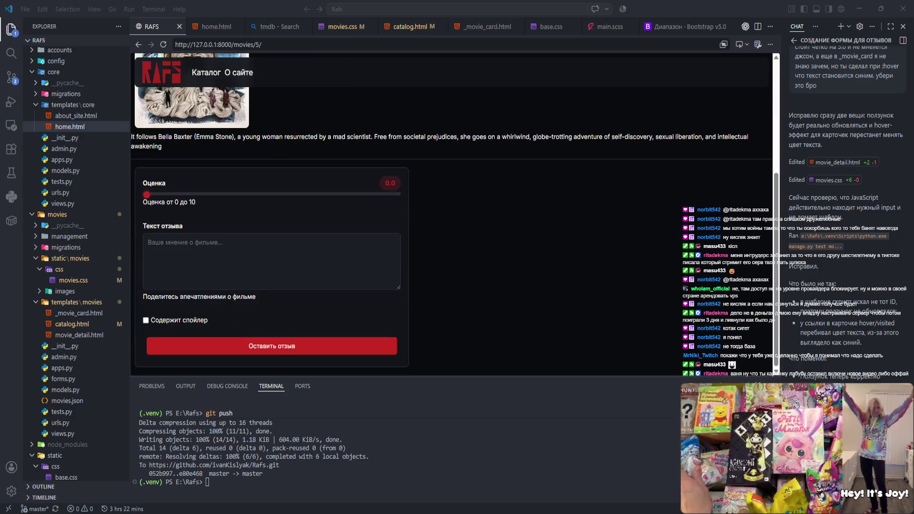
click(160, 71)
Go to the О сайте about page and select, then clear, its welcome text.
click(206, 72)
click(243, 74)
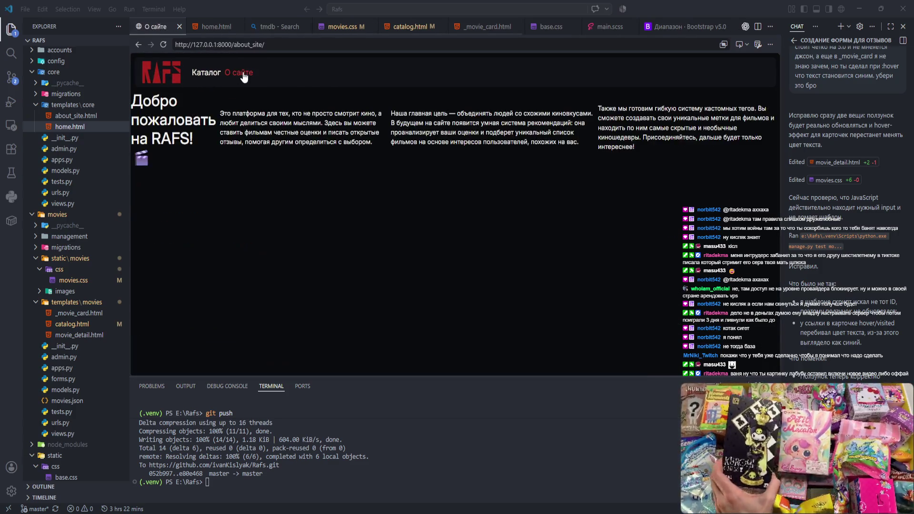
mouse_move(143, 102)
mouse_down()
mouse_move(718, 142)
mouse_move(717, 151)
mouse_up()
drag(647, 147, 147, 102)
mouse_move(236, 96)
mouse_down()
mouse_move(647, 152)
mouse_move(138, 98)
mouse_up()
Open the табакошка detail page from the Каталог catalog and return home.
click(200, 72)
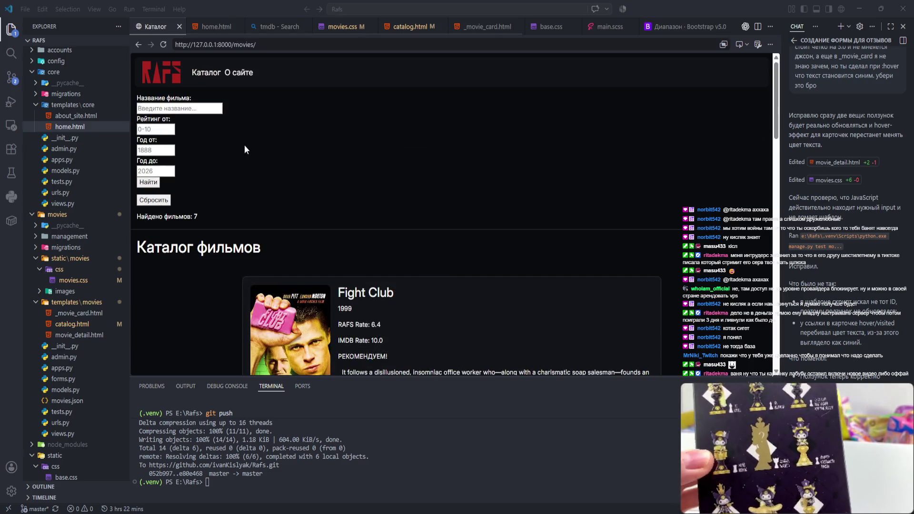
drag(207, 216, 260, 237)
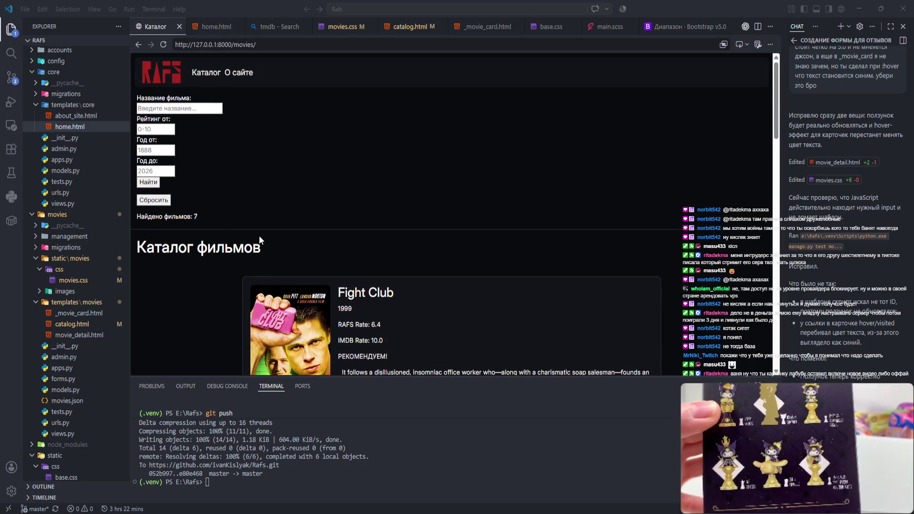
scroll(259, 236, down, 10)
scroll(259, 229, down, 6)
scroll(258, 219, down, 6)
click(362, 163)
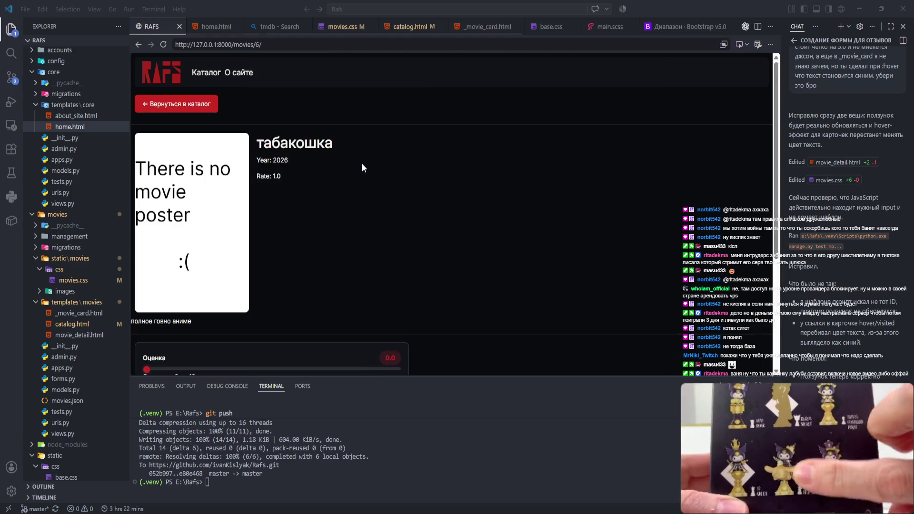
scroll(362, 164, down, 5)
scroll(328, 162, up, 5)
click(155, 82)
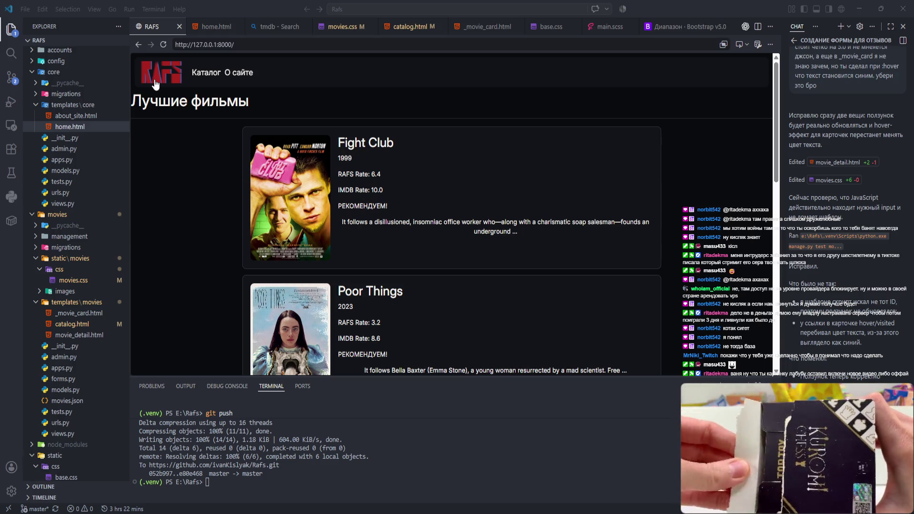
Submit an empty review form on the табакошка page, then return home.
scroll(276, 215, down, 7)
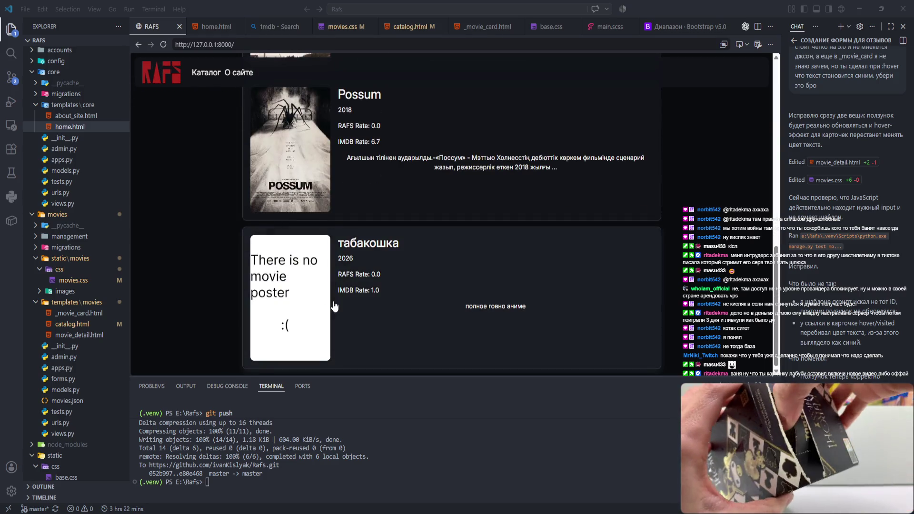
click(334, 305)
scroll(344, 250, down, 5)
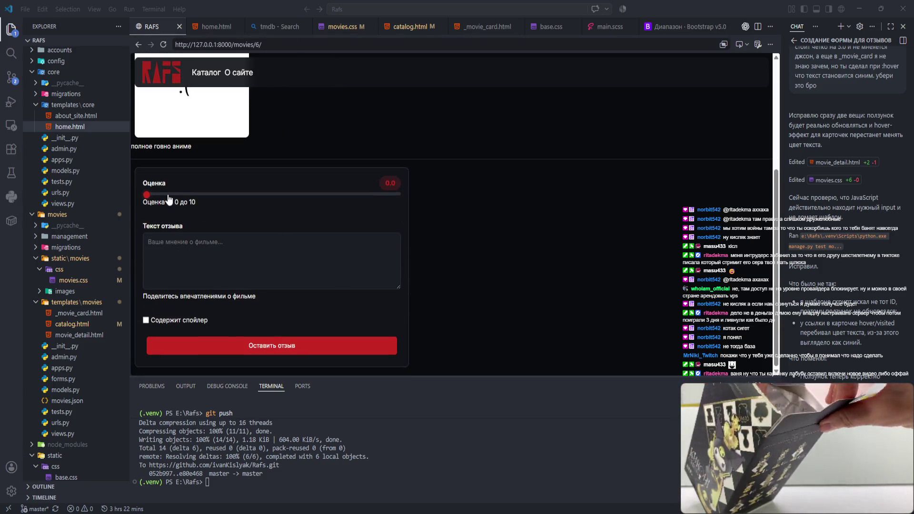
click(262, 343)
scroll(261, 341, down, 5)
scroll(154, 57, up, 5)
click(157, 74)
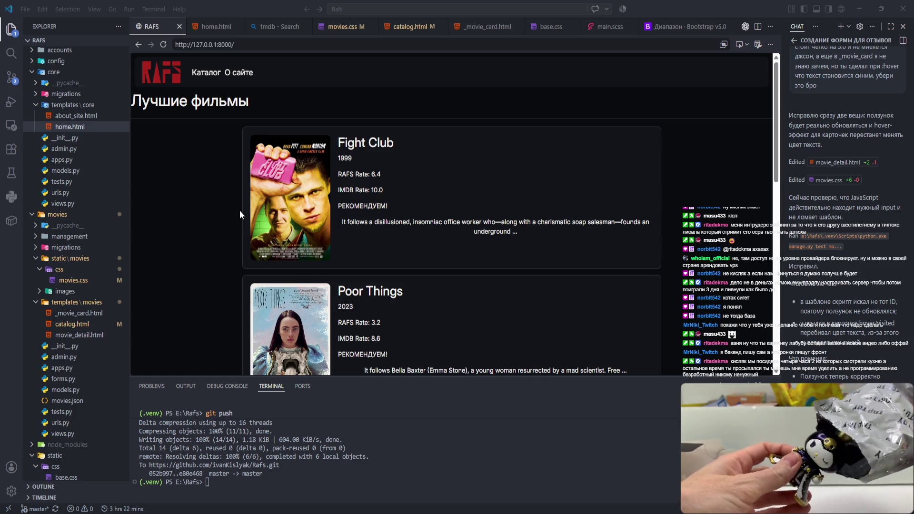
Visit the catalog and about pages, focus the film search field, and return home.
click(198, 72)
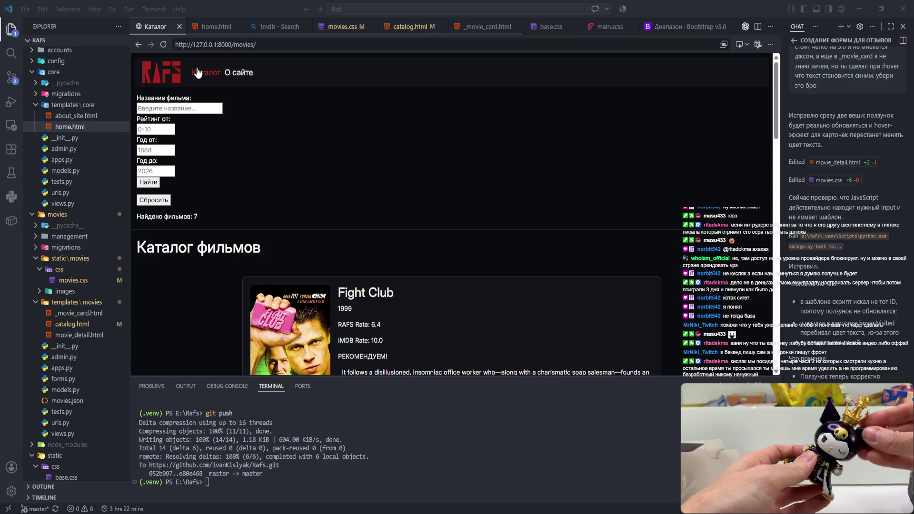
click(241, 73)
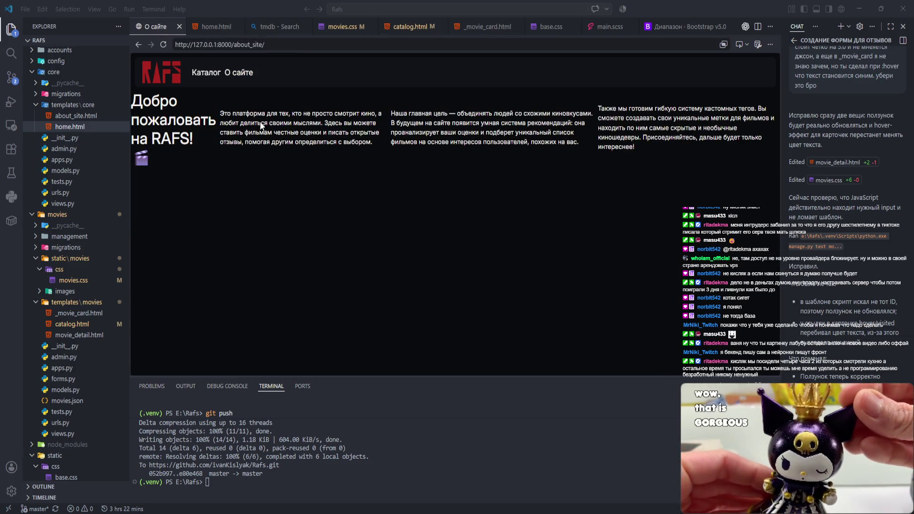
click(206, 73)
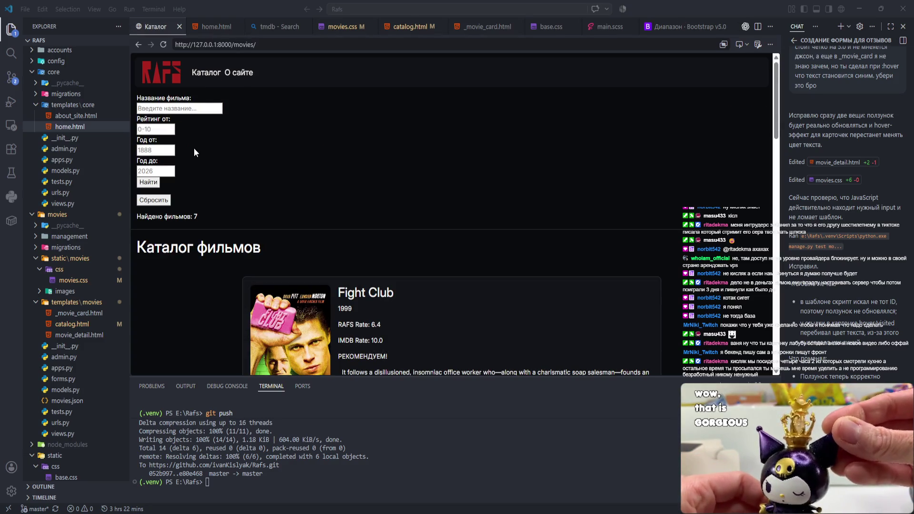
click(185, 114)
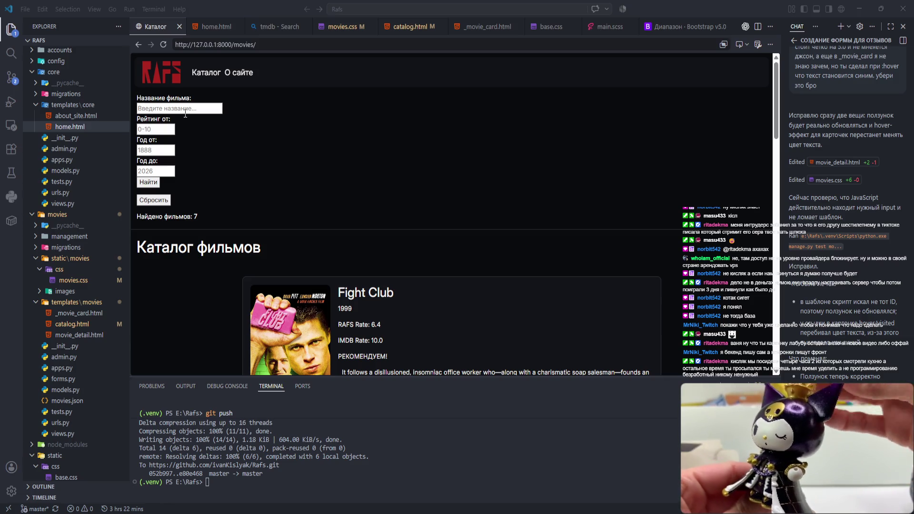
click(176, 82)
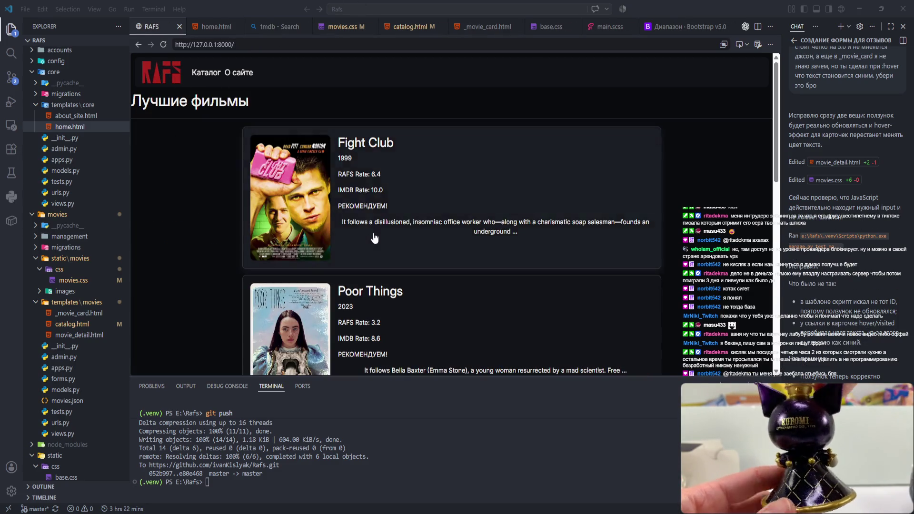
scroll(377, 241, down, 10)
scroll(195, 264, up, 9)
scroll(195, 264, up, 1)
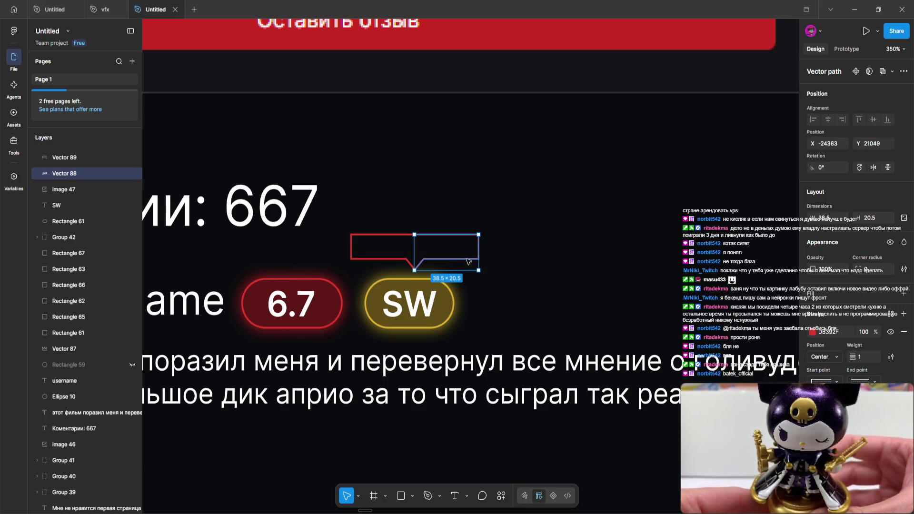
scroll(446, 251, up, 5)
click(377, 276)
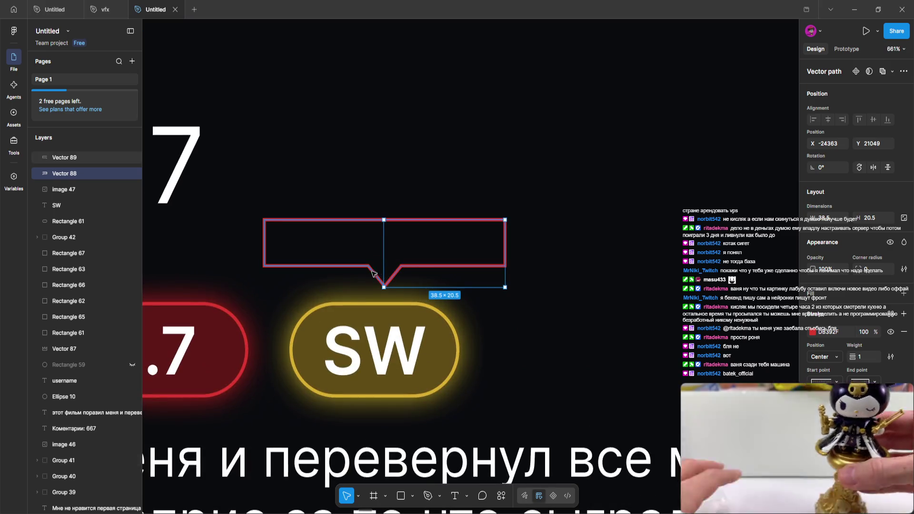
click(393, 329)
click(485, 292)
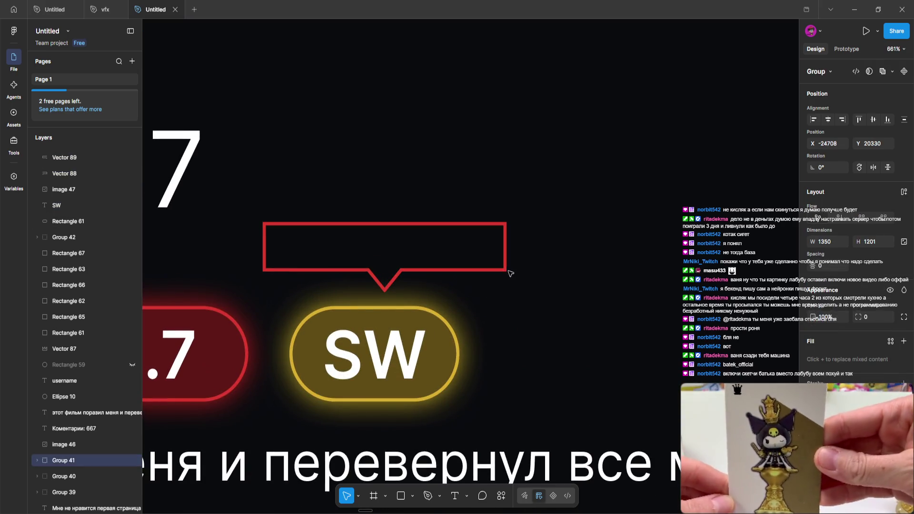
double_click(509, 274)
key(ctrl)
drag(506, 271, 490, 309)
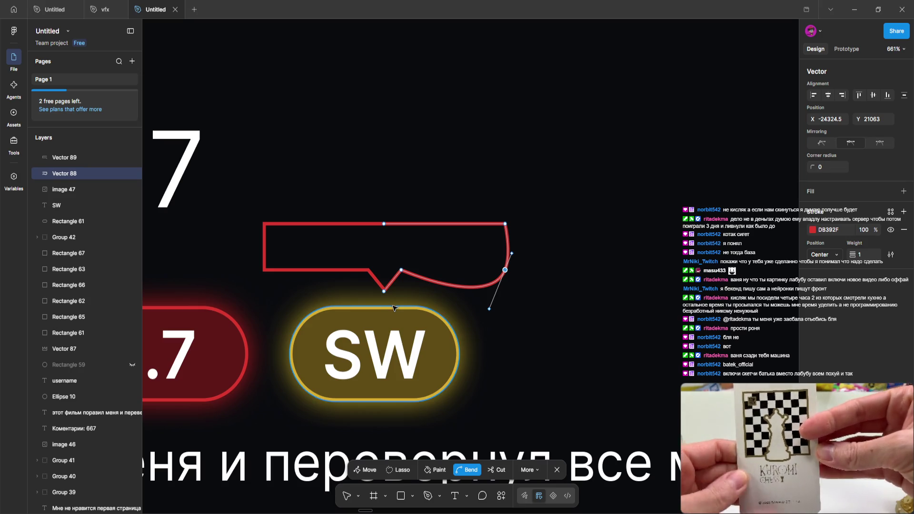
key(ctrl+z)
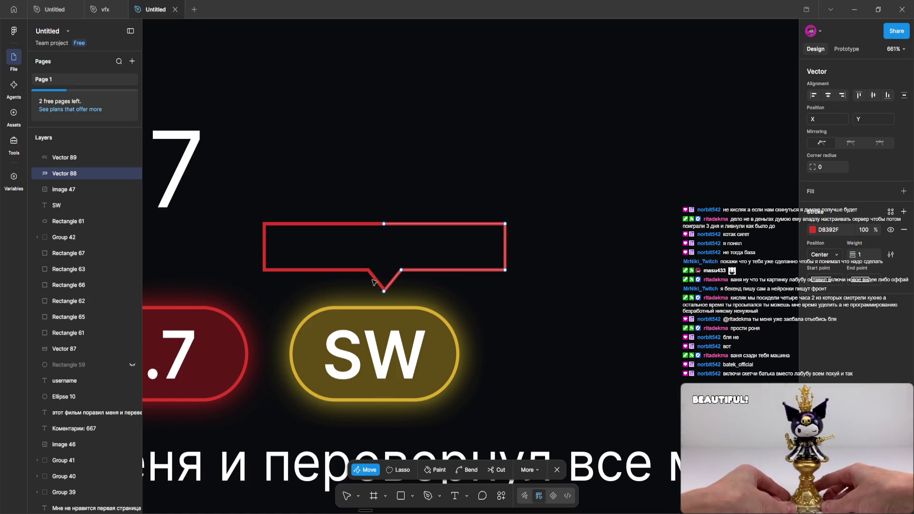
key(Escape)
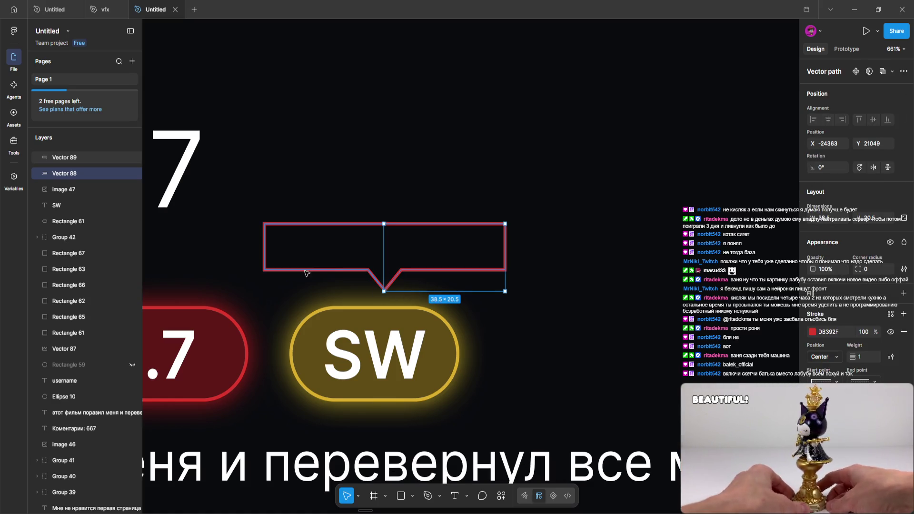
shift+click(349, 274)
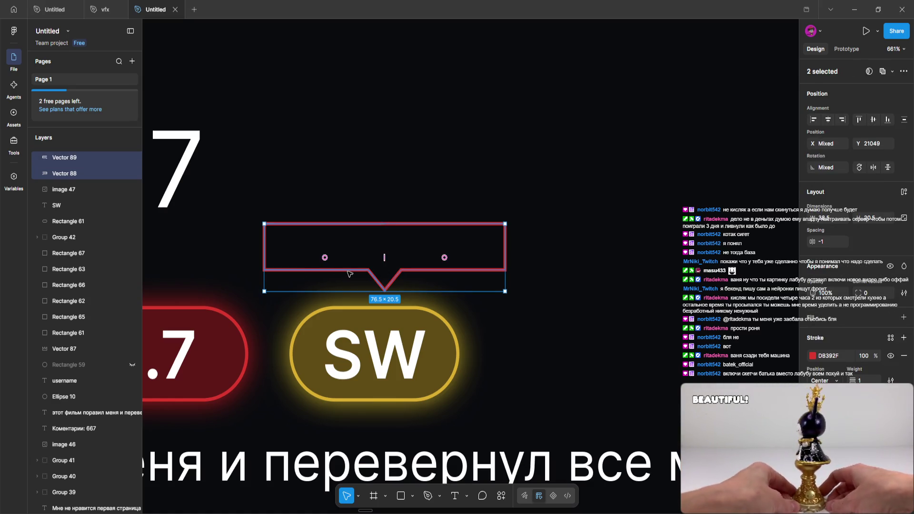
Combine the two bubble halves with Union, then undo it.
click(884, 71)
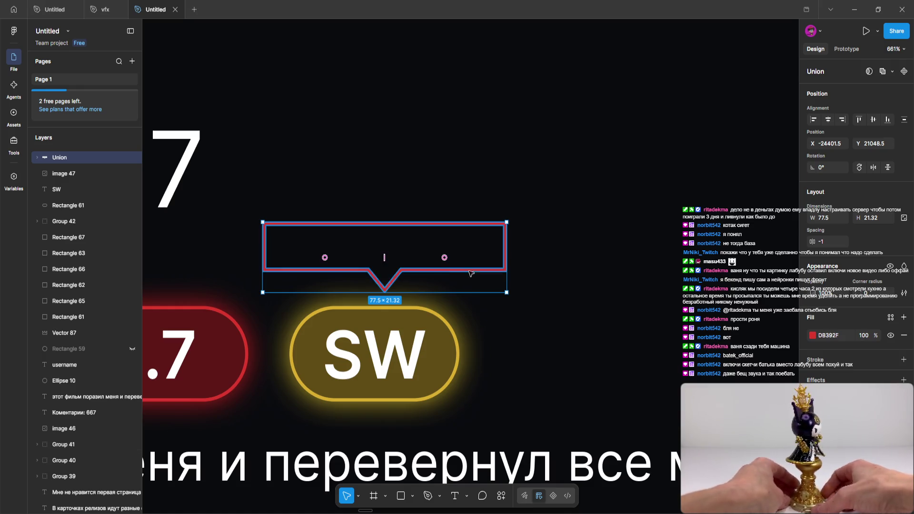
click(38, 159)
key(ctrl+z)
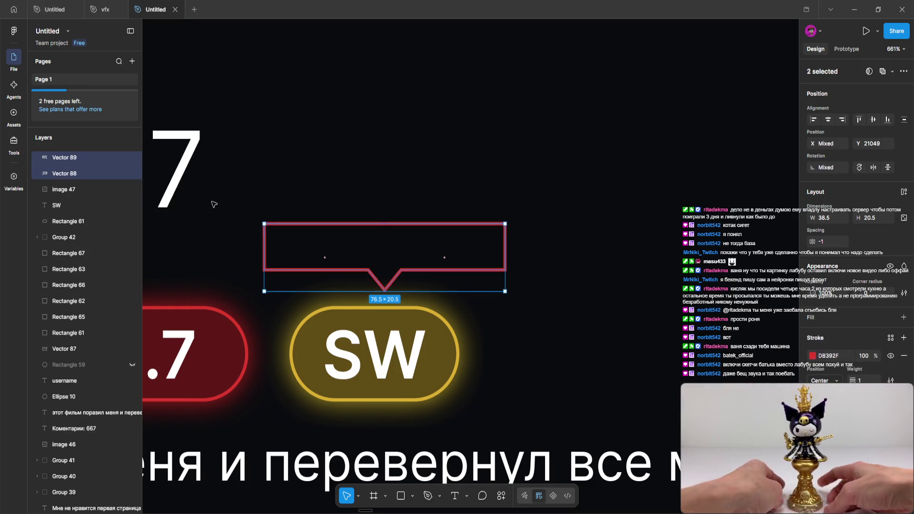
key(ctrl+z)
Flatten Vector 88 and 89 into one 76.5 × 20.5 path and inspect its points.
shift+click(55, 165)
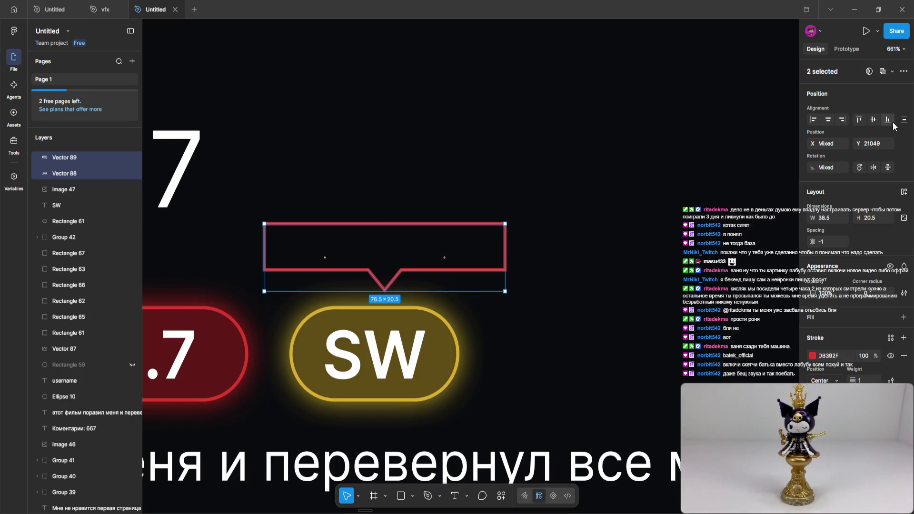
click(893, 71)
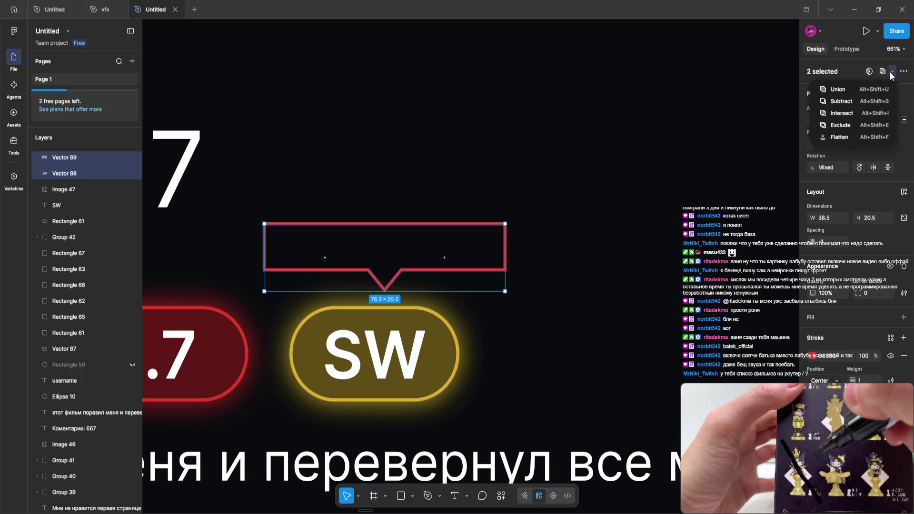
click(847, 138)
double_click(445, 270)
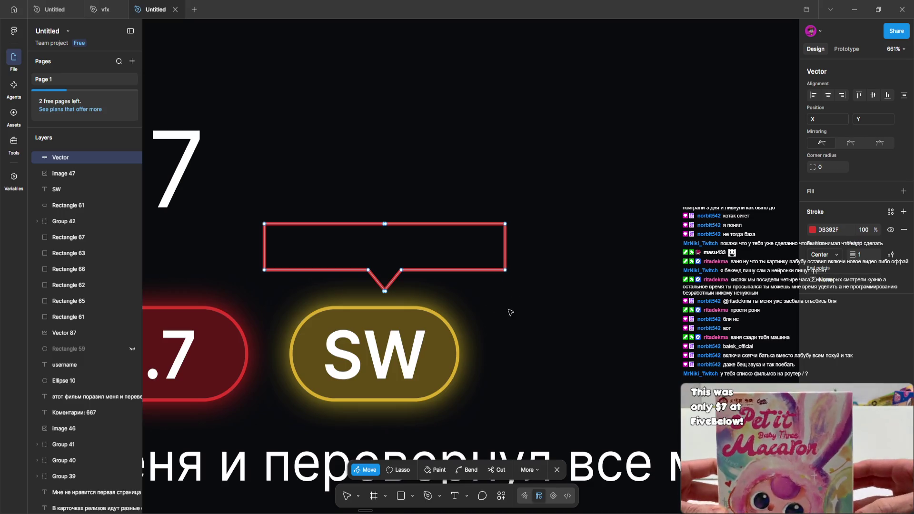
key(Escape)
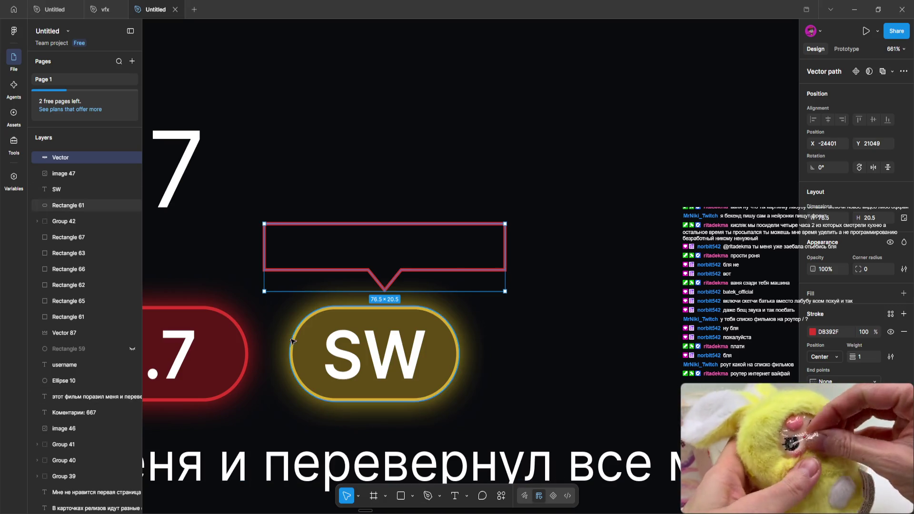
scroll(285, 347, down, 5)
scroll(284, 348, down, 5)
Select the six red and yellow swatches, zoom to them, and move them up and left.
drag(285, 348, 483, 423)
scroll(483, 423, down, 3)
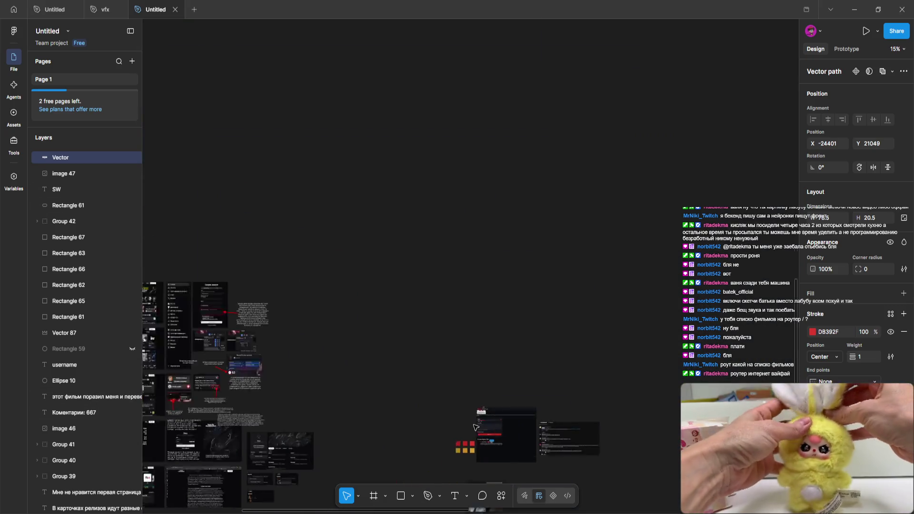
scroll(387, 327, up, 5)
scroll(425, 408, up, 3)
scroll(438, 292, up, 3)
drag(437, 291, 283, 264)
scroll(534, 379, down, 5)
scroll(216, 214, down, 3)
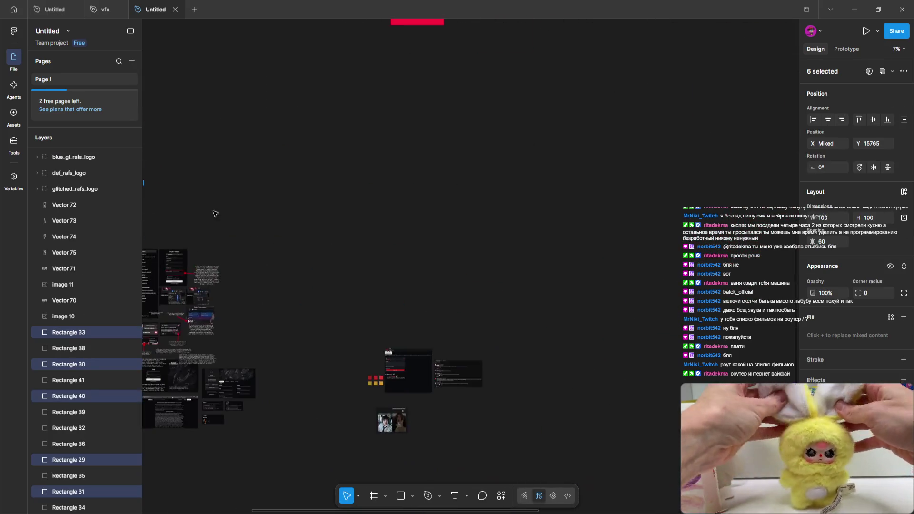
key(shift+2)
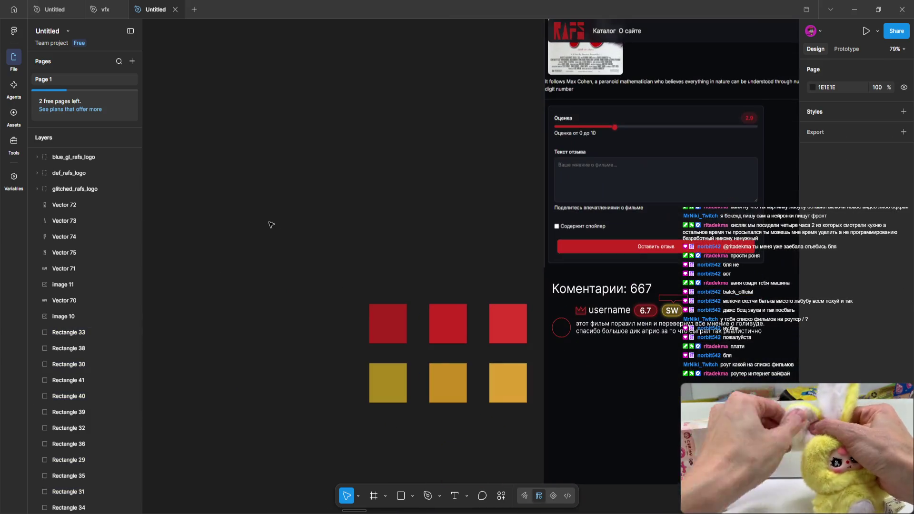
drag(614, 281, 503, 276)
click(502, 214)
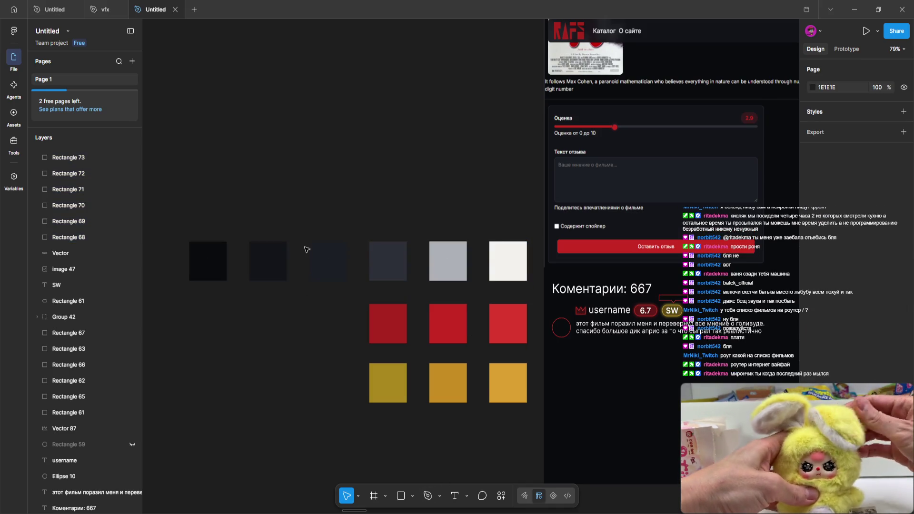
Check the third dark grey swatch, then select the speech-bubble outline above SW.
click(327, 259)
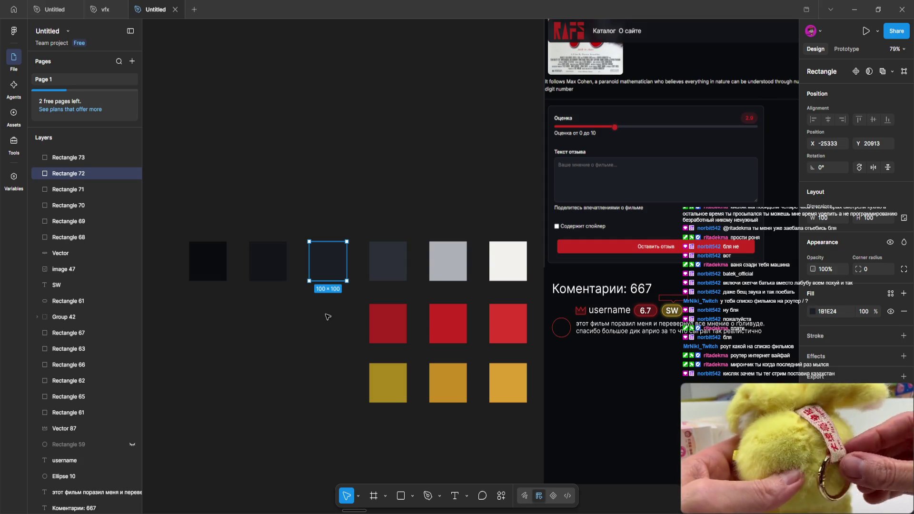
click(322, 351)
scroll(285, 362, right, 3)
scroll(286, 362, up, 2)
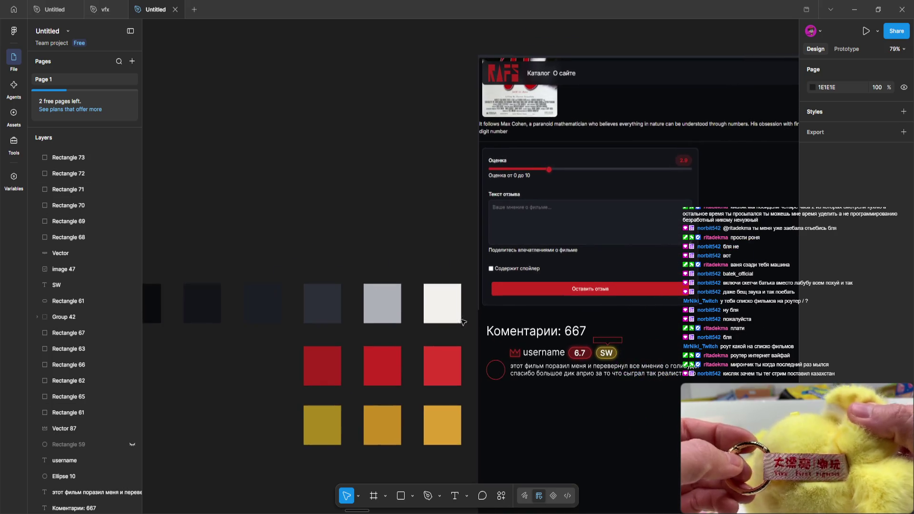
scroll(446, 331, up, 2)
click(632, 340)
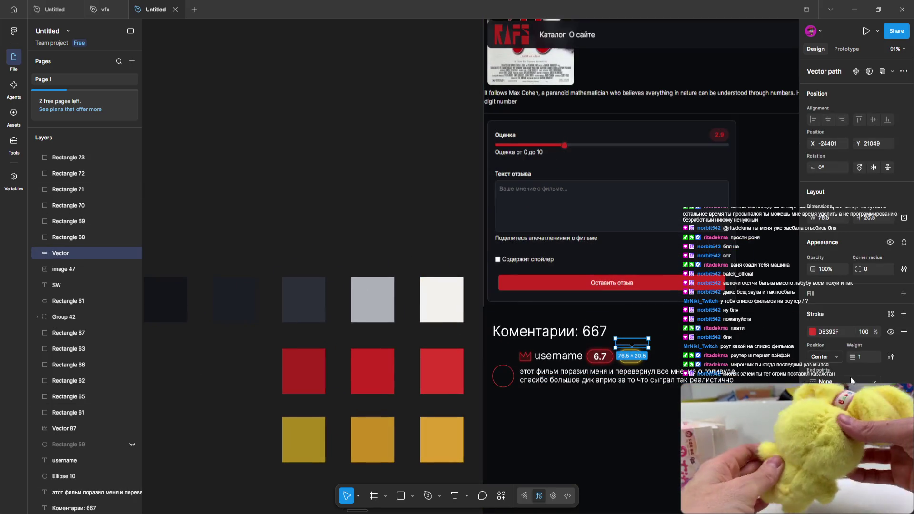
Add a fill to the bubble using dark grey 2C3038 sampled from a swatch.
click(904, 294)
click(813, 311)
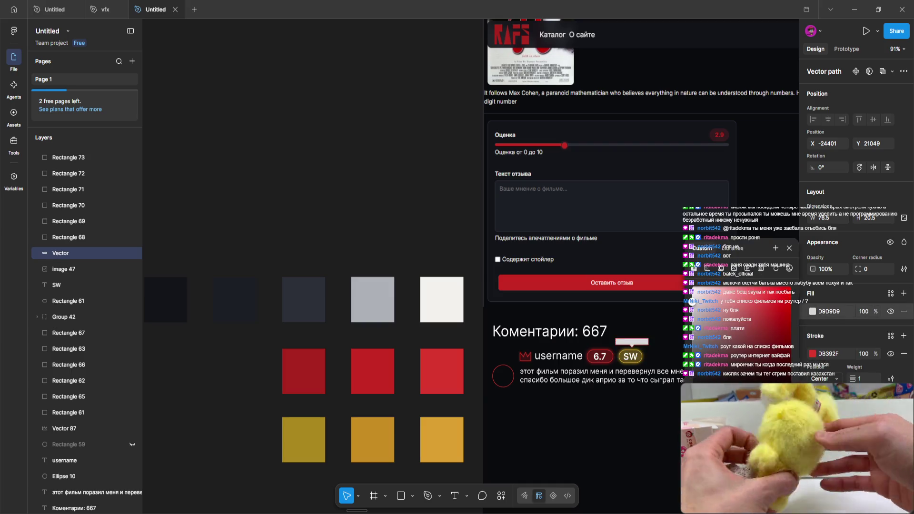
key(i)
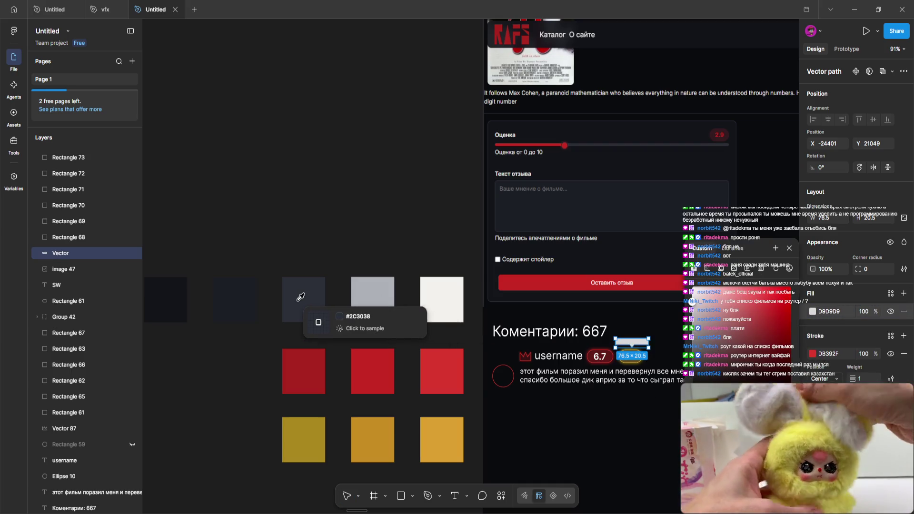
click(299, 299)
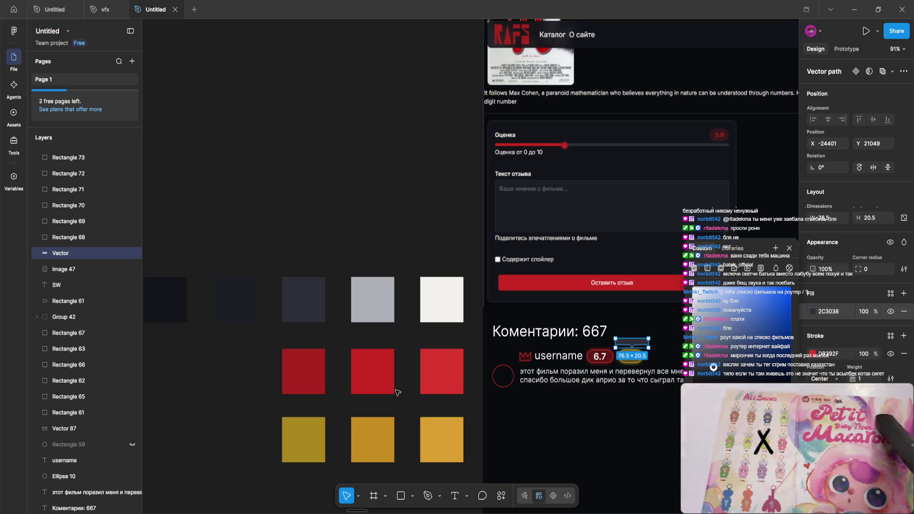
scroll(274, 281, down, 2)
scroll(274, 282, right, 2)
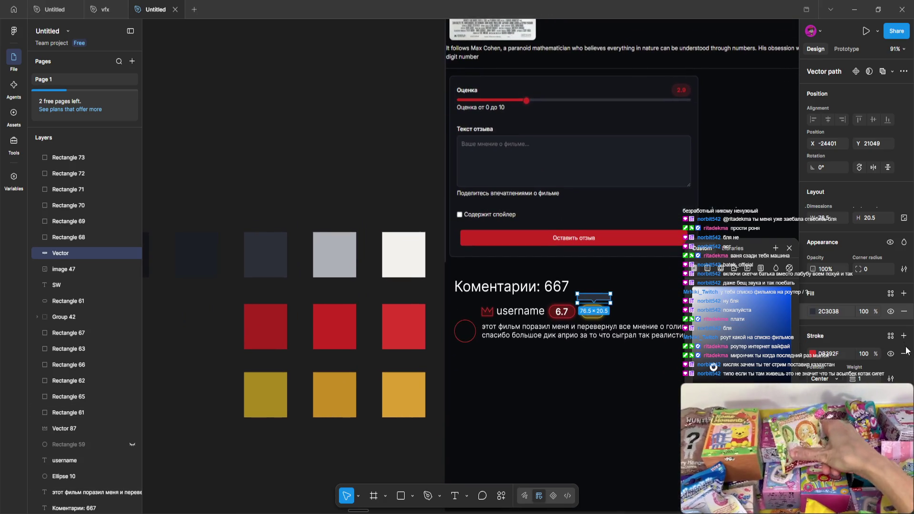
Sample the dark 1B1E24 colour for the bubble's red outline stroke.
click(813, 354)
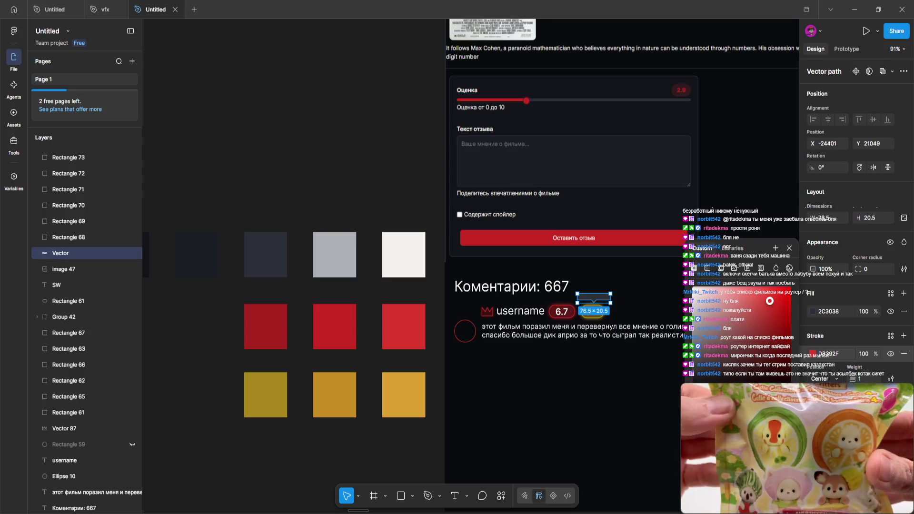
key(i)
key(Escape)
key(Escape)
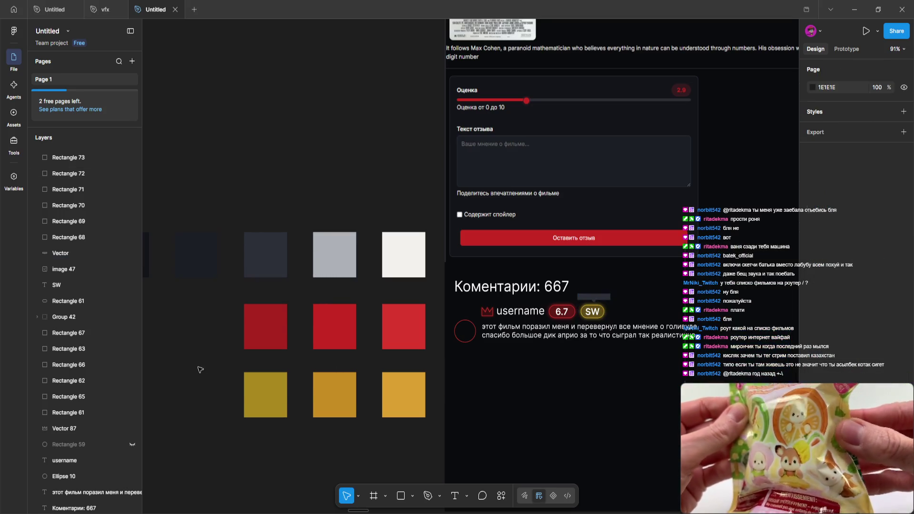
scroll(602, 302, up, 5)
scroll(492, 323, up, 4)
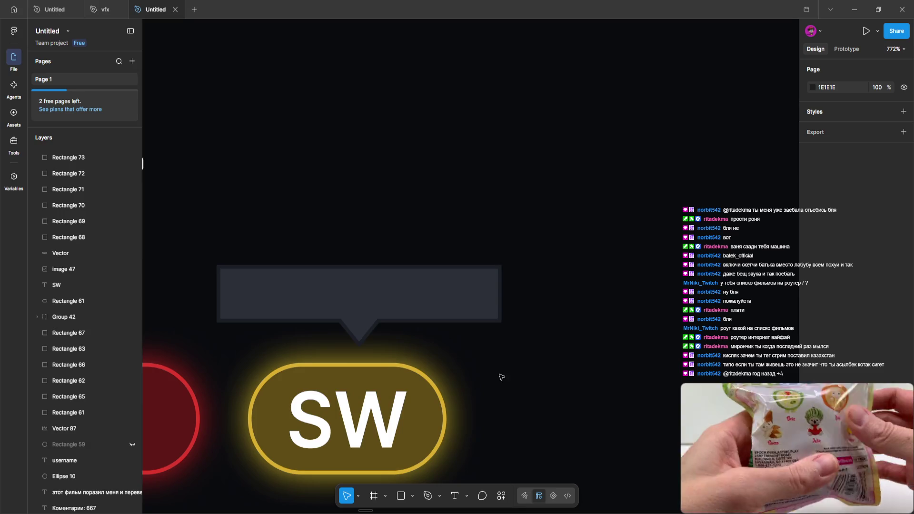
Give the bubble corner radius 3 and a 0.5 stroke positioned Outside.
click(480, 319)
mouse_move(860, 269)
mouse_down()
mouse_move(905, 280)
mouse_move(890, 281)
mouse_up()
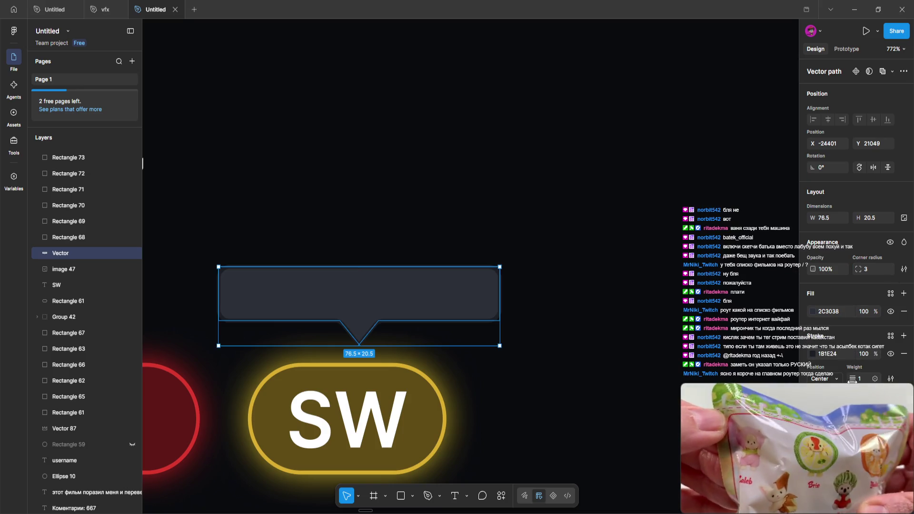
click(826, 387)
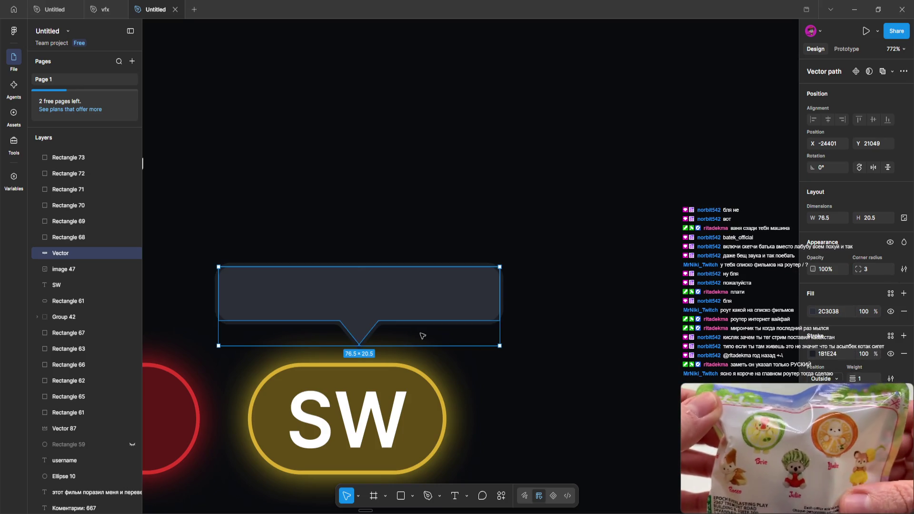
click(865, 378)
text(5)
key(Return)
click(645, 312)
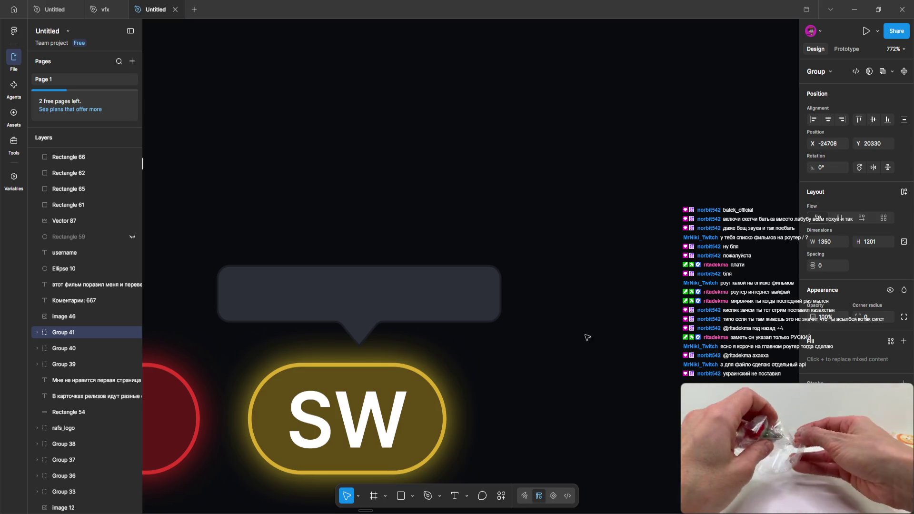
Copy the SW text from the badge up onto the speech bubble.
double_click(342, 427)
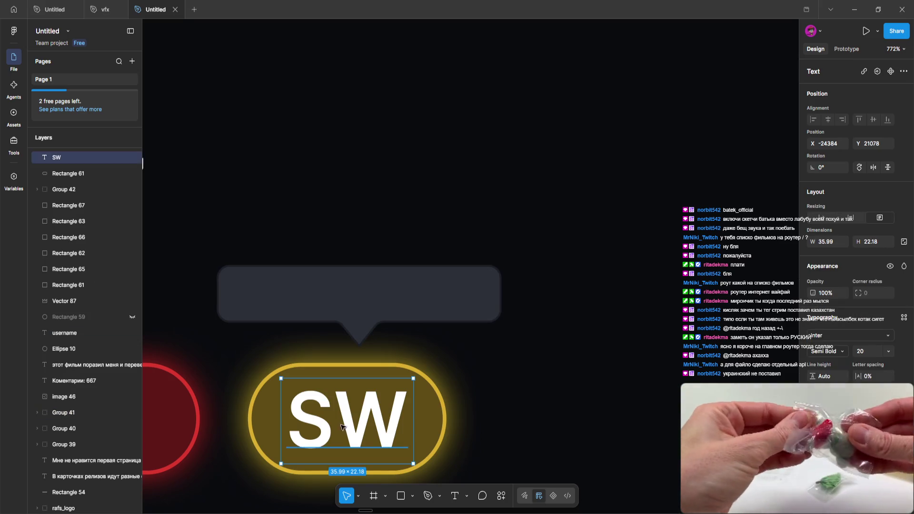
alt+drag(342, 427, 308, 284)
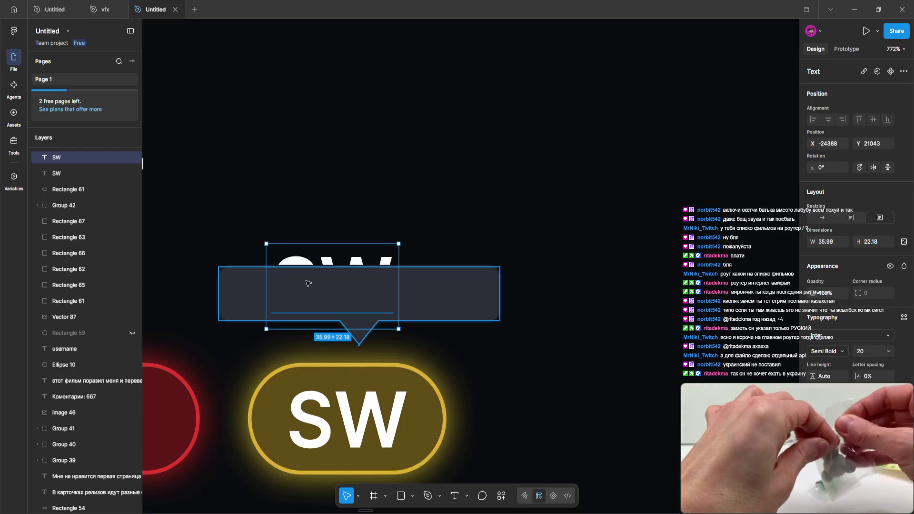
drag(68, 157, 63, 153)
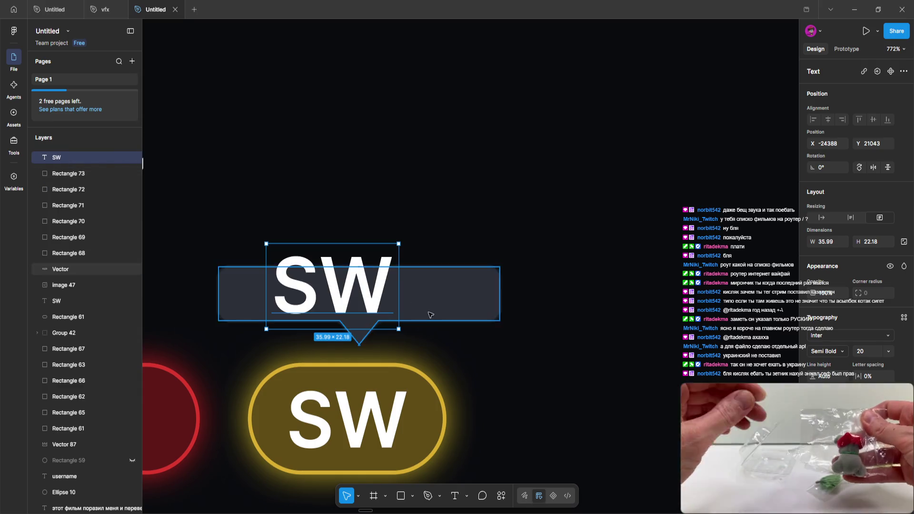
Set the copied text to size 15, make it read 'This', and widen its box.
double_click(379, 301)
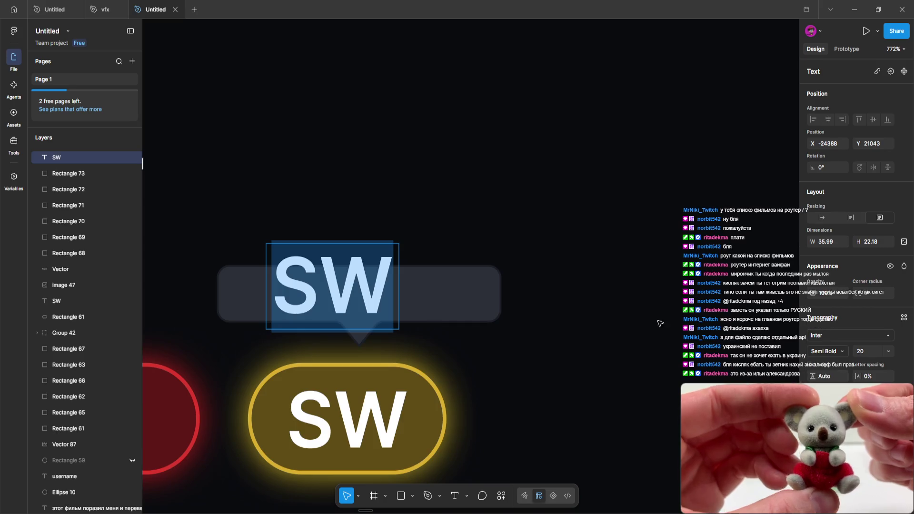
click(889, 351)
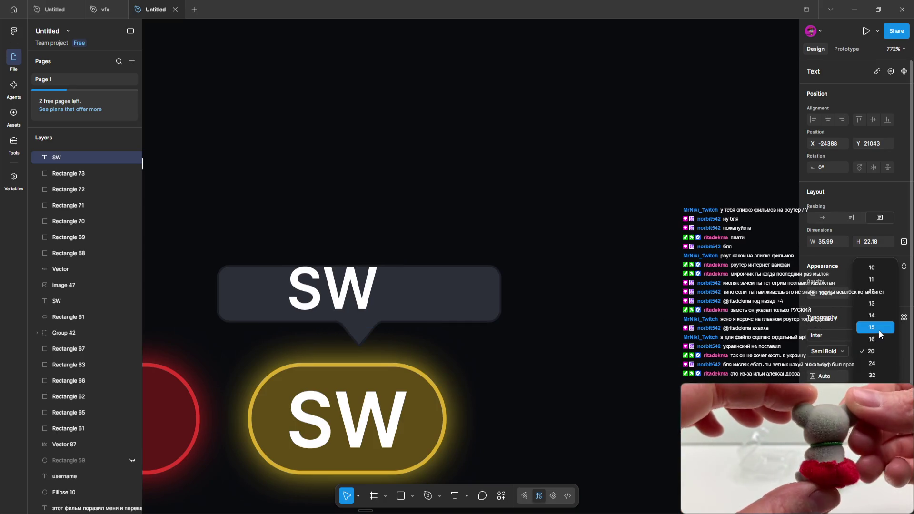
click(879, 327)
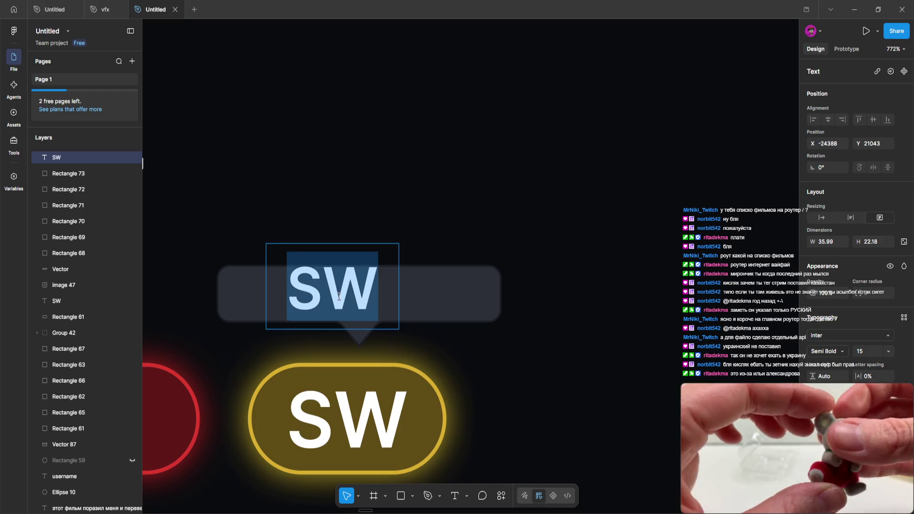
text(tH)
key(BackSpace)
key(BackSpace)
text(This)
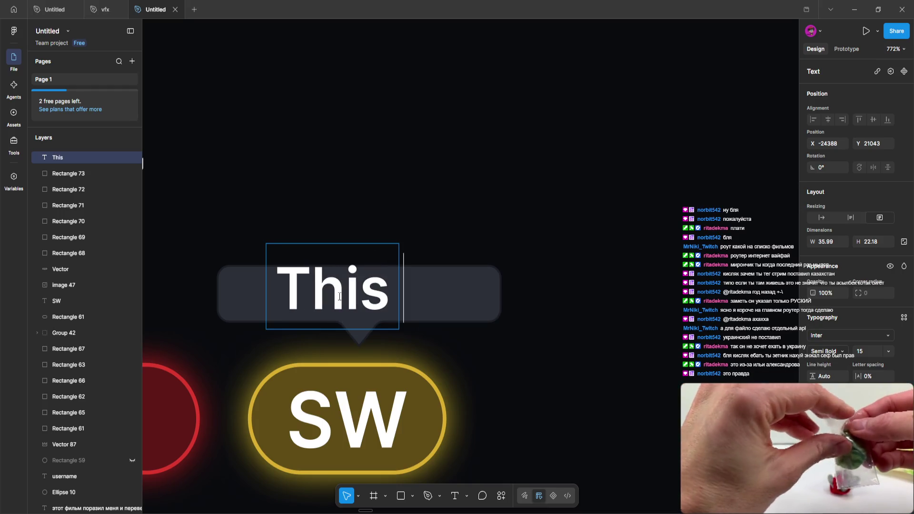
text( c)
key(BackSpace)
key(BackSpace)
key(Escape)
drag(404, 291, 491, 291)
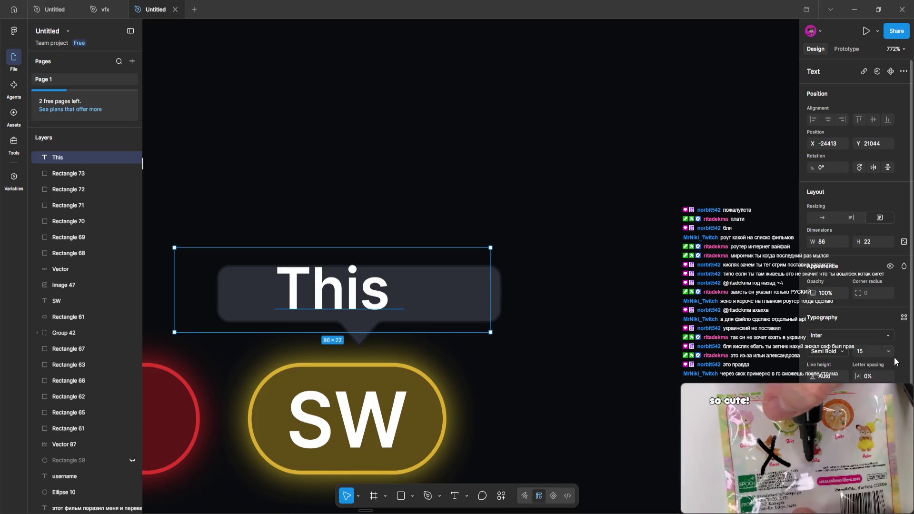
Set the 'This' text to font size 10 and shift it left within the bubble.
click(888, 352)
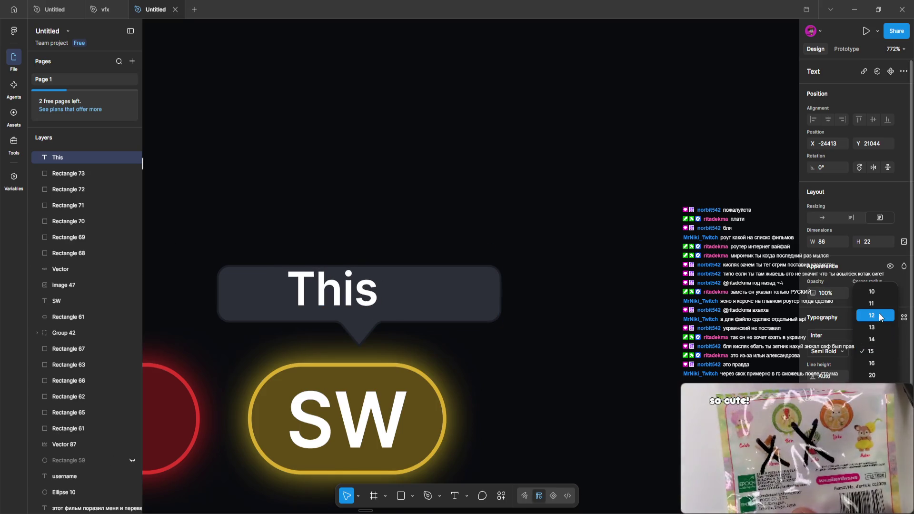
click(879, 297)
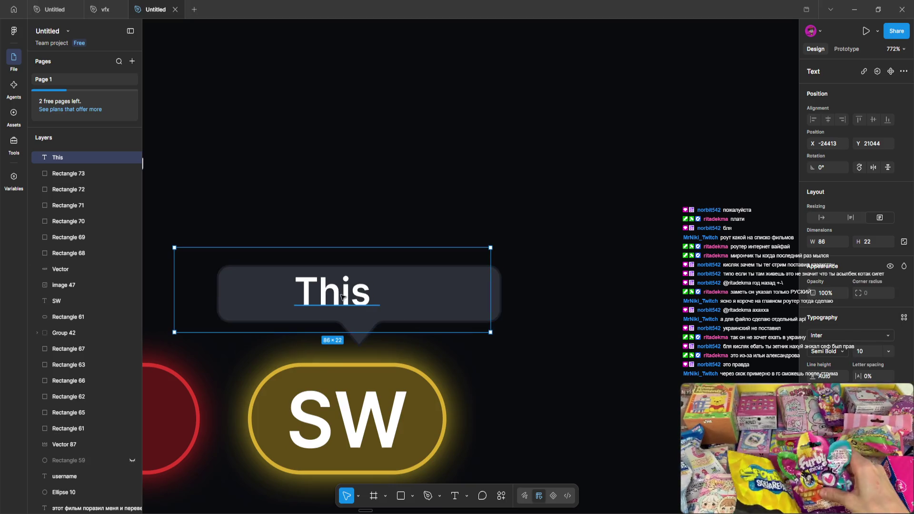
drag(343, 298, 276, 297)
scroll(286, 305, down, 3)
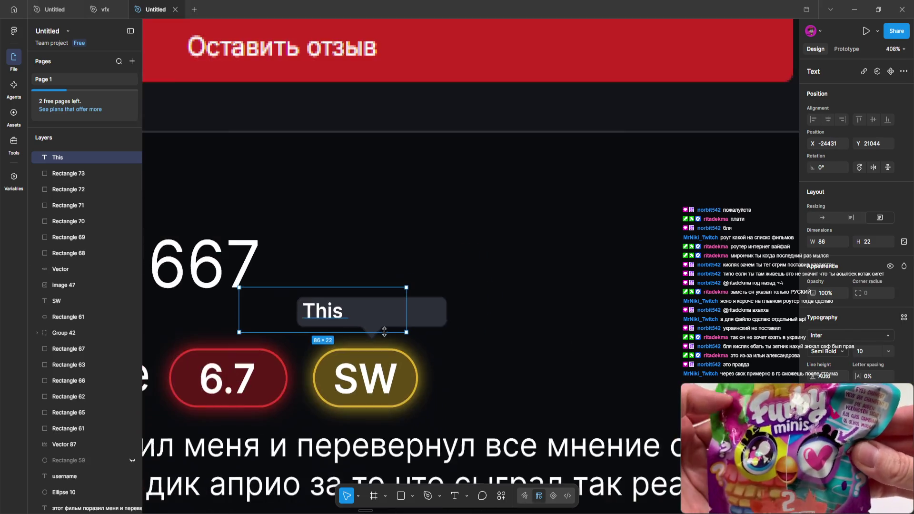
click(888, 351)
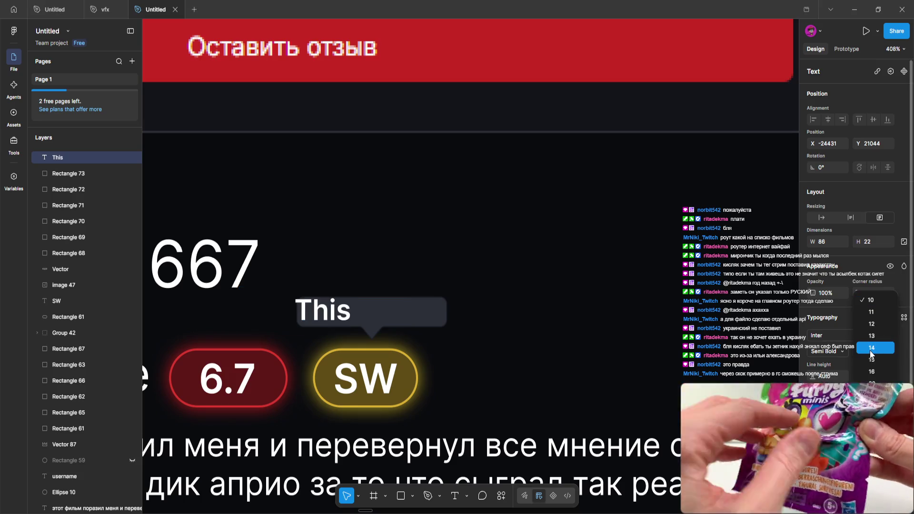
click(872, 300)
scroll(483, 361, down, 3)
scroll(482, 361, down, 2)
scroll(495, 323, up, 3)
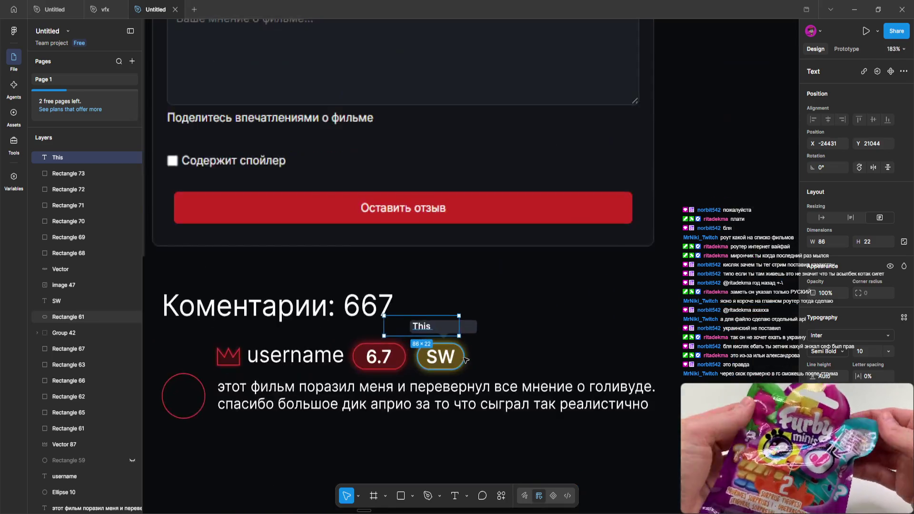
scroll(513, 282, up, 3)
Enlarge the speech bubble to 100 × 31 by raising its top and widening its sides.
click(514, 282)
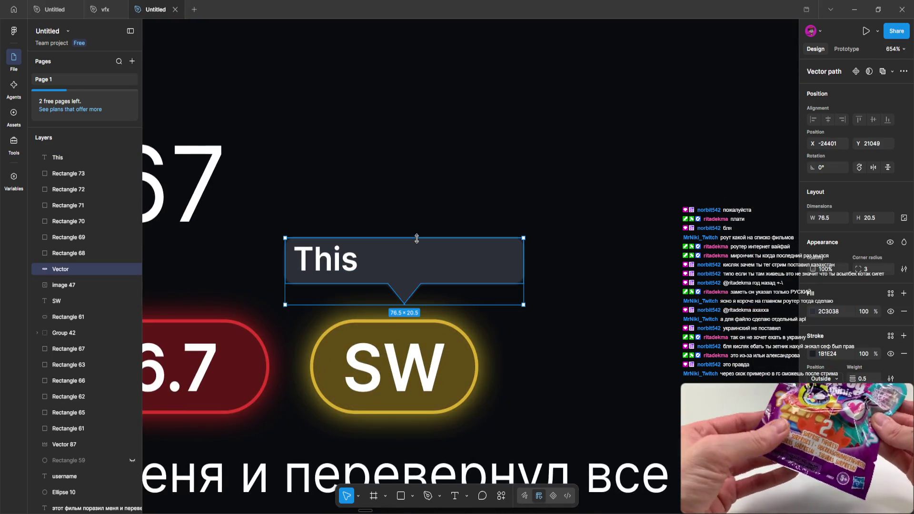
drag(416, 238, 416, 203)
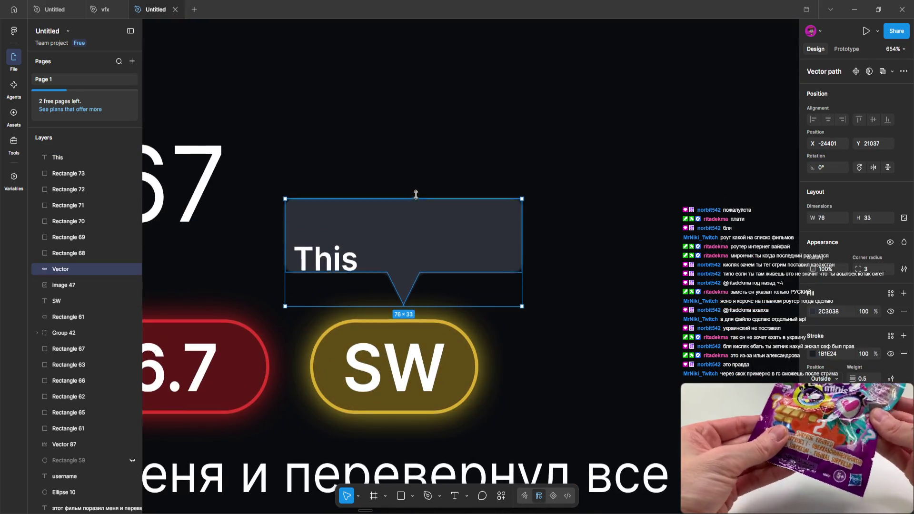
double_click(285, 246)
key(Escape)
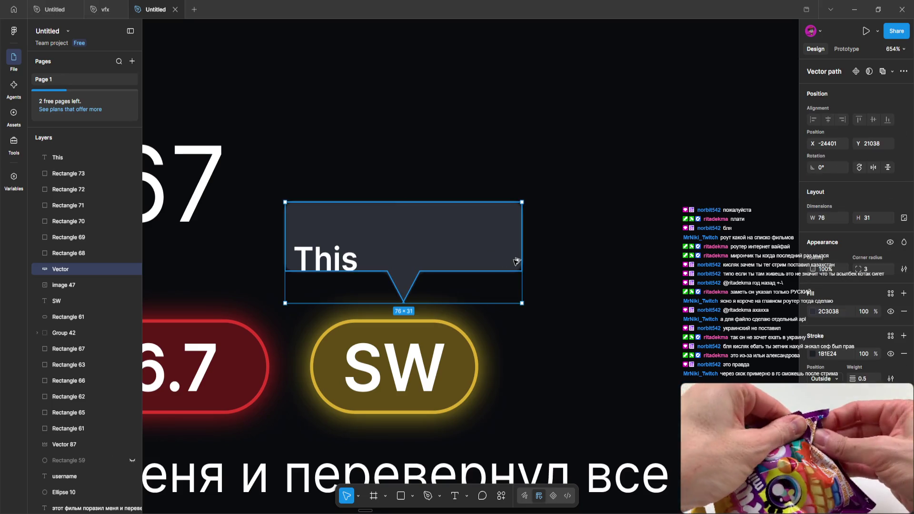
drag(522, 257, 558, 255)
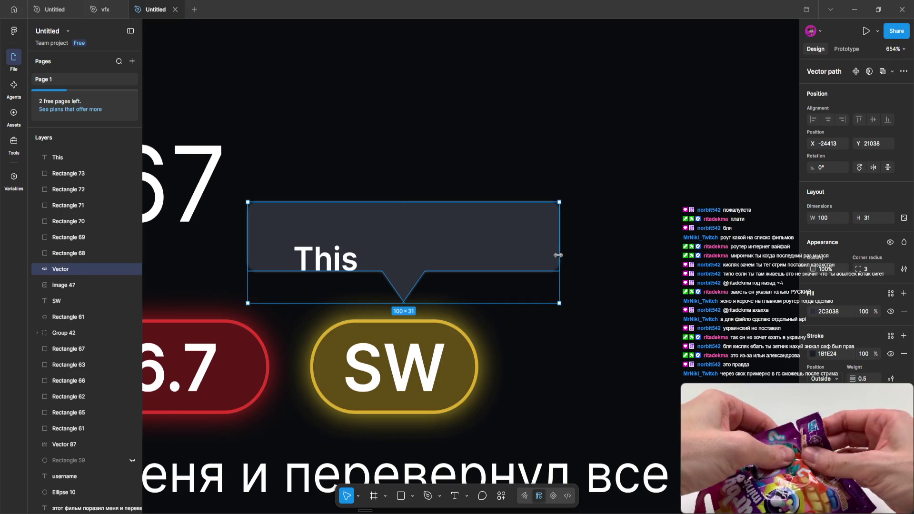
key(Escape)
scroll(581, 375, down, 5)
scroll(421, 305, up, 5)
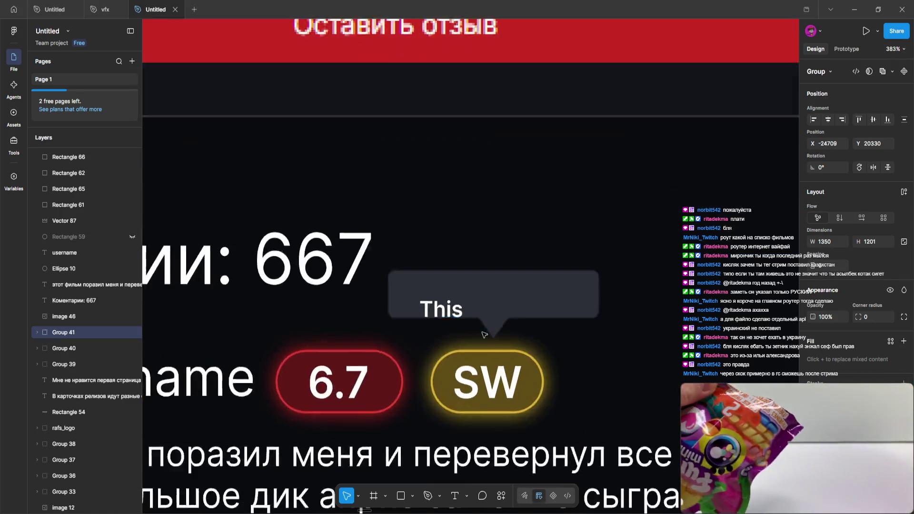
double_click(421, 305)
Move the 'This' text up-left in the bubble and extend it with 'comments conaints'.
drag(421, 305, 395, 274)
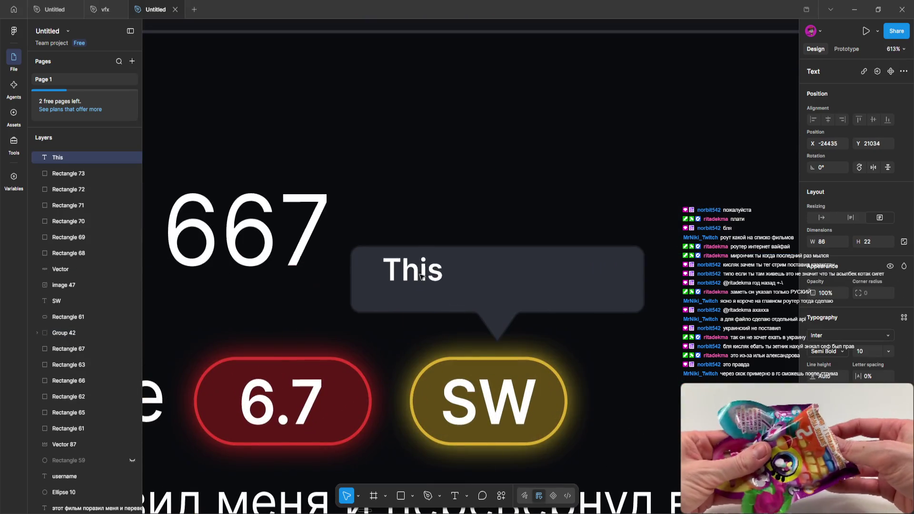
double_click(395, 274)
click(421, 278)
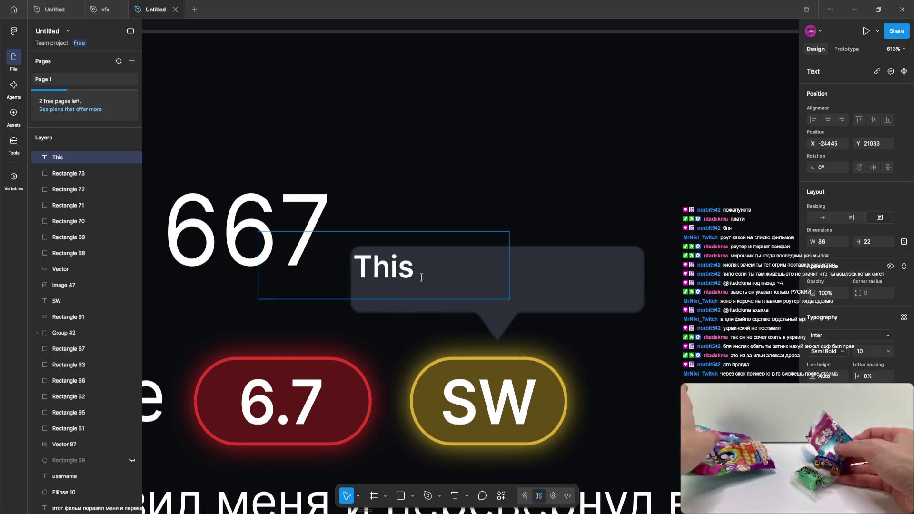
text(comments con)
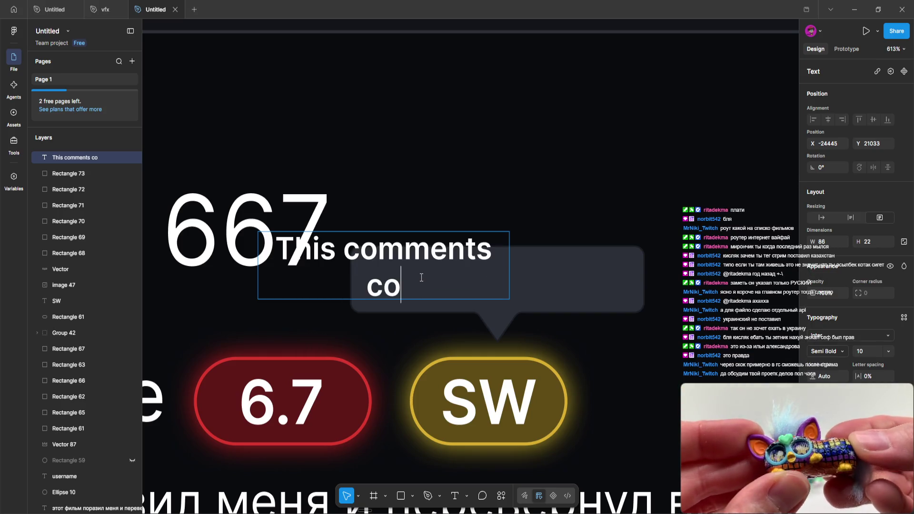
text(aints)
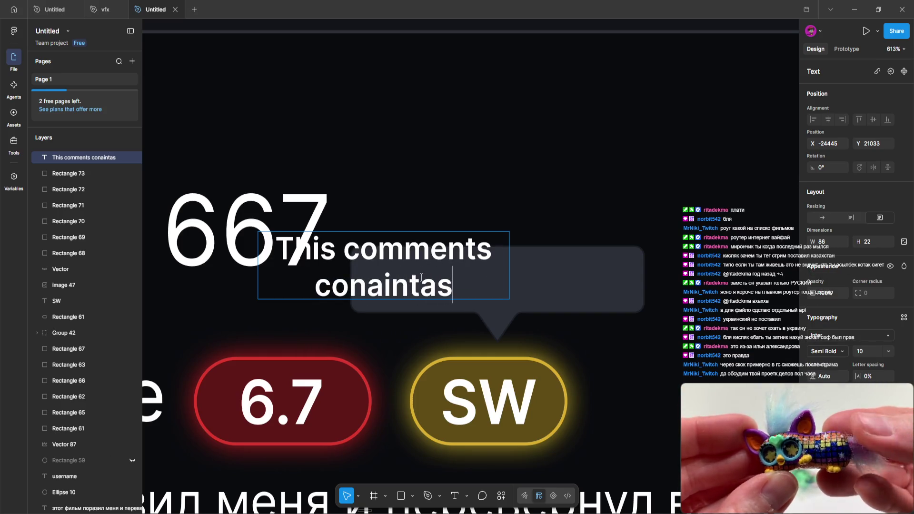
Correct 'conaints' to 'contains' and finish the sentence with 'spoiler content'.
key(Left)
key(Left)
key(Left)
key(Left)
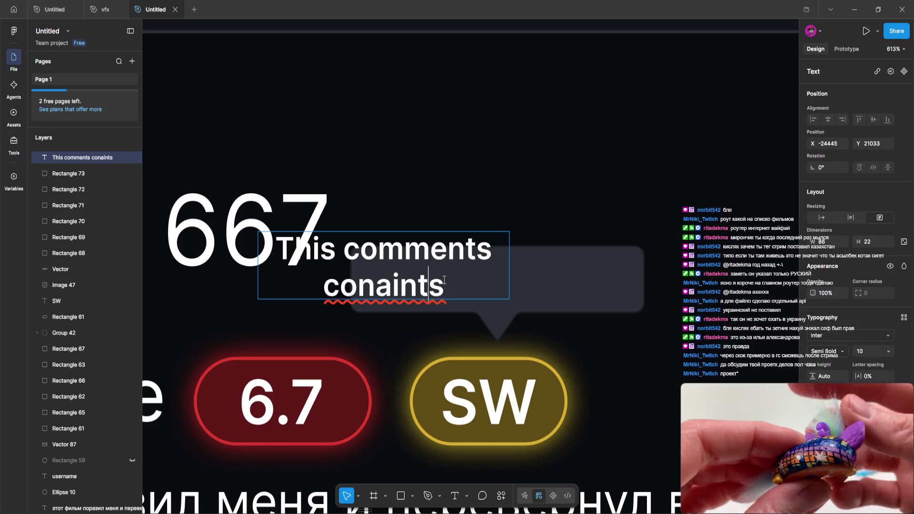
key(BackSpace)
text(t)
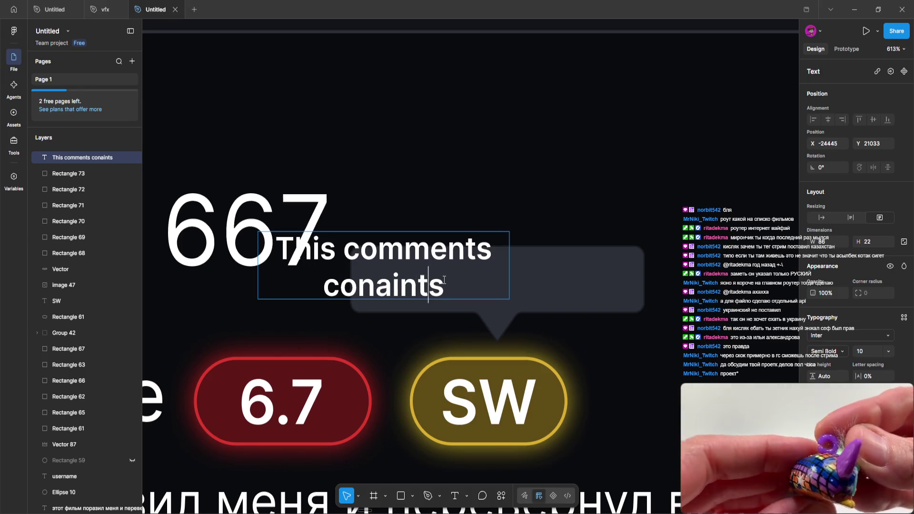
key(Left)
key(Left)
key(Left)
text(t)
key(Right)
key(Right)
key(Right)
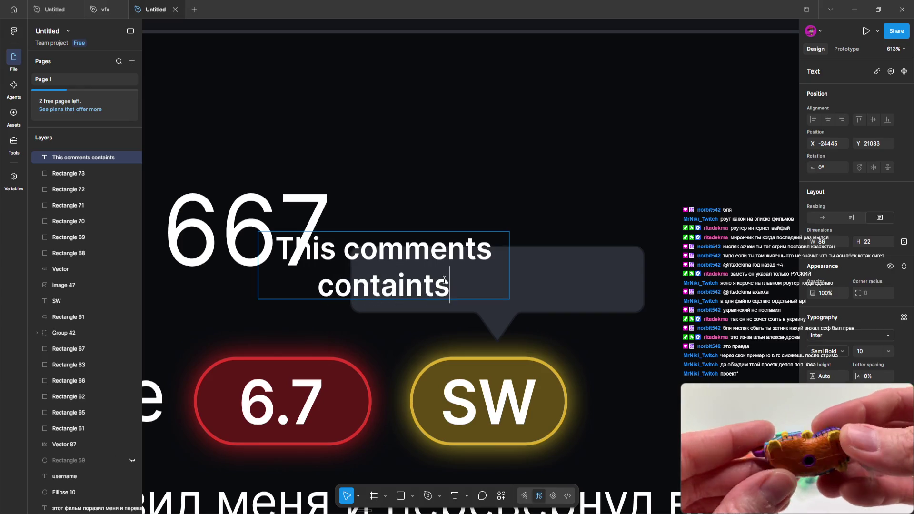
key(Right)
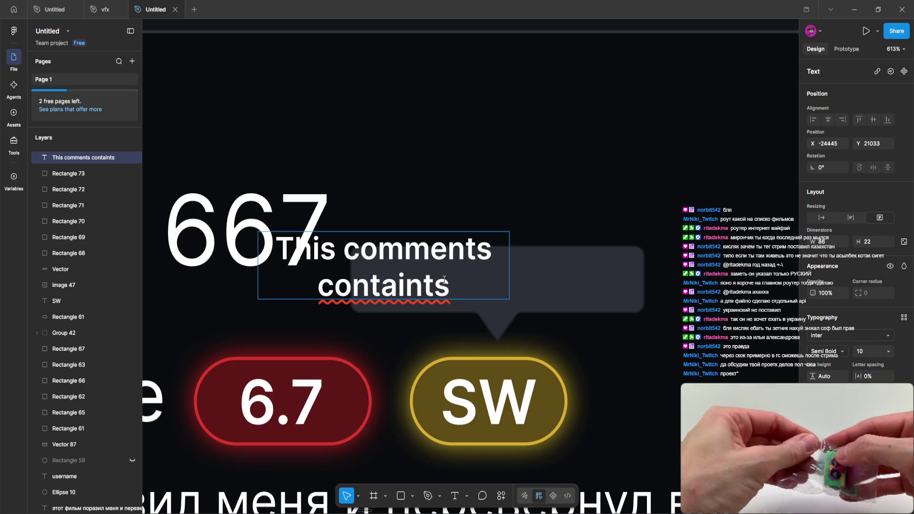
key(Left)
key(Left)
key(Left)
key(Left)
key(Left)
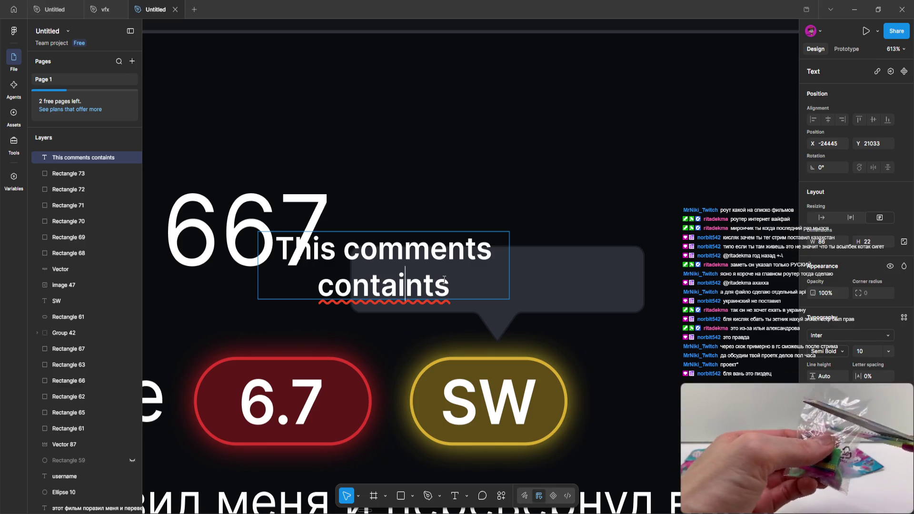
key(Right)
key(Right)
key(Right)
key(BackSpace)
key(Right)
key(Right)
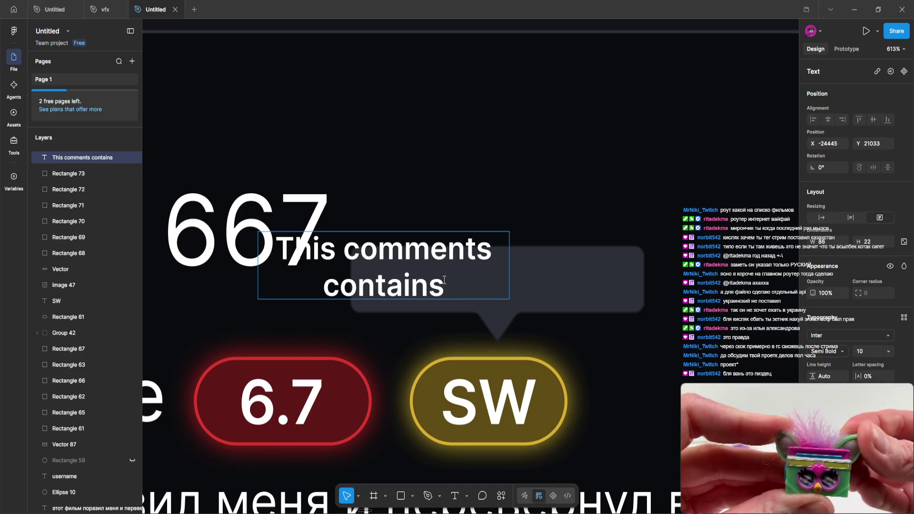
text(spoiler )
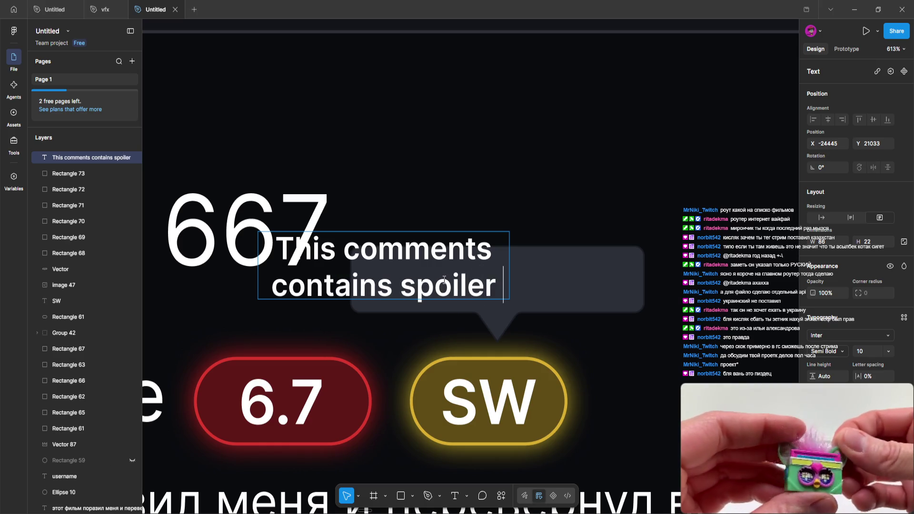
text(content)
key(Escape)
Widen the spoiler text to wrap on two lines, move it into the bubble, and make it Regular.
drag(509, 268, 623, 268)
drag(469, 263, 516, 275)
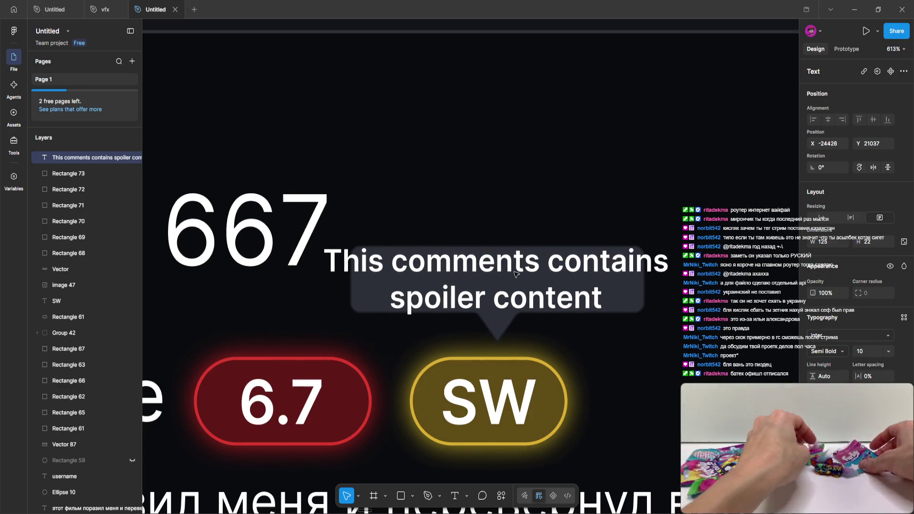
click(832, 351)
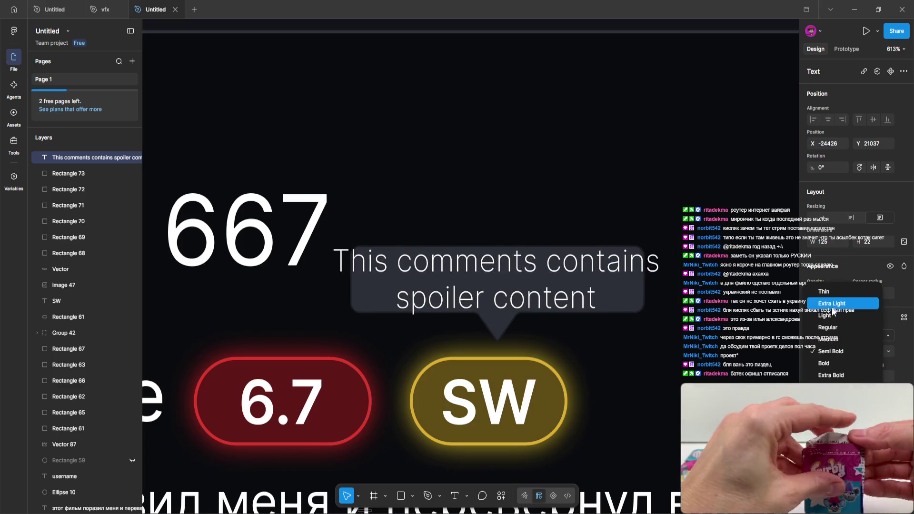
click(835, 332)
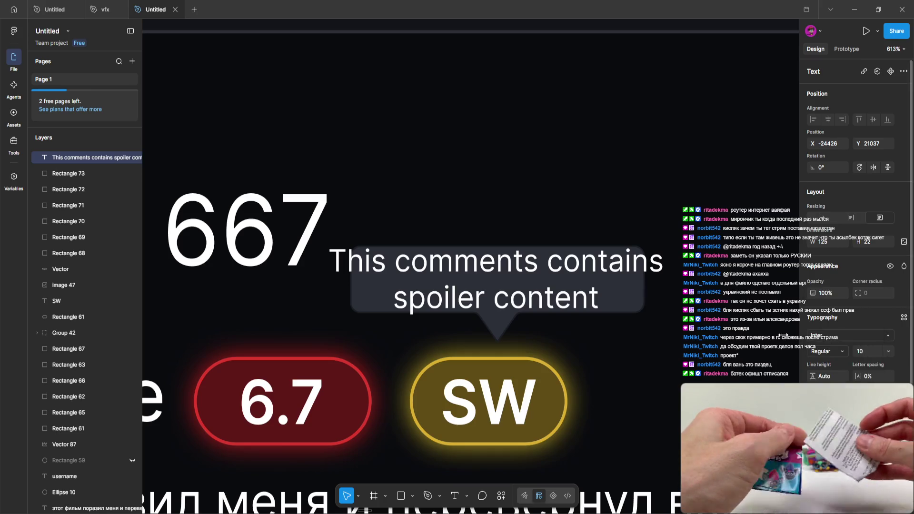
Reduce the spoiler text to size 8 and position it over the tooltip bubble.
click(644, 338)
scroll(644, 337, down, 4)
scroll(644, 338, down, 3)
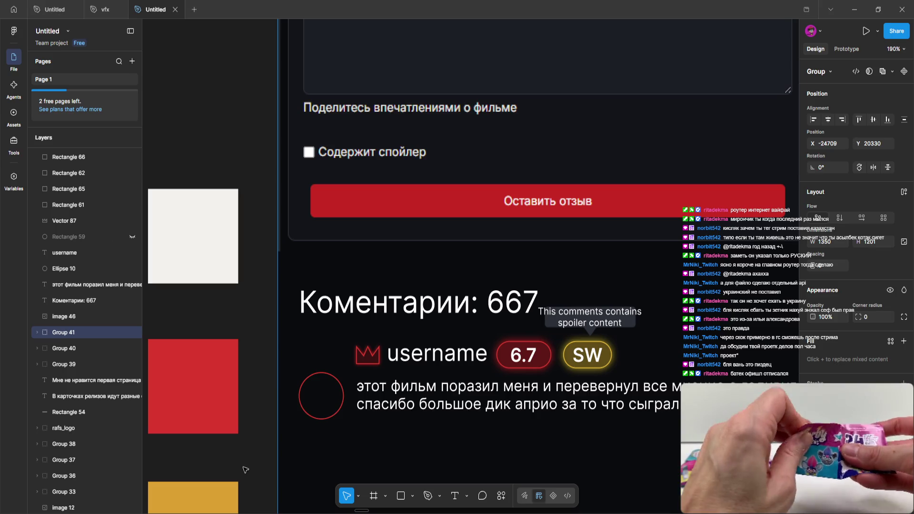
click(582, 319)
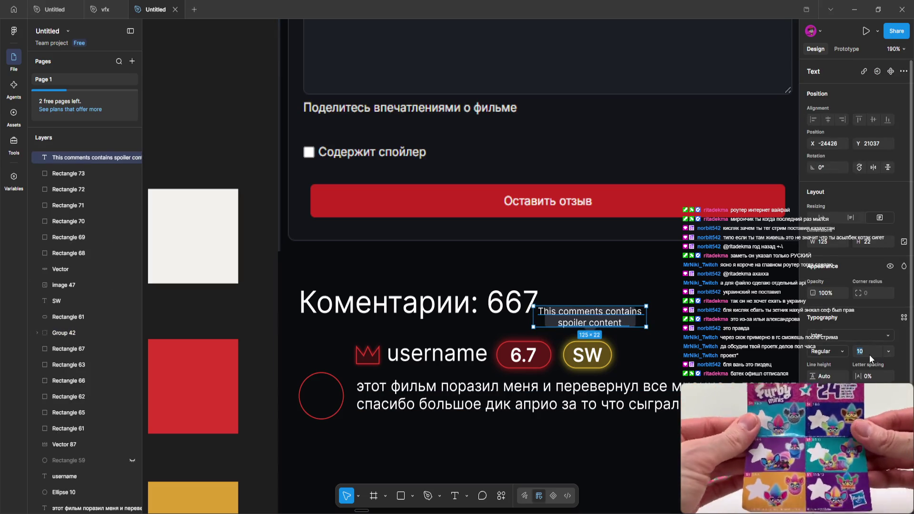
key(Return)
click(587, 355)
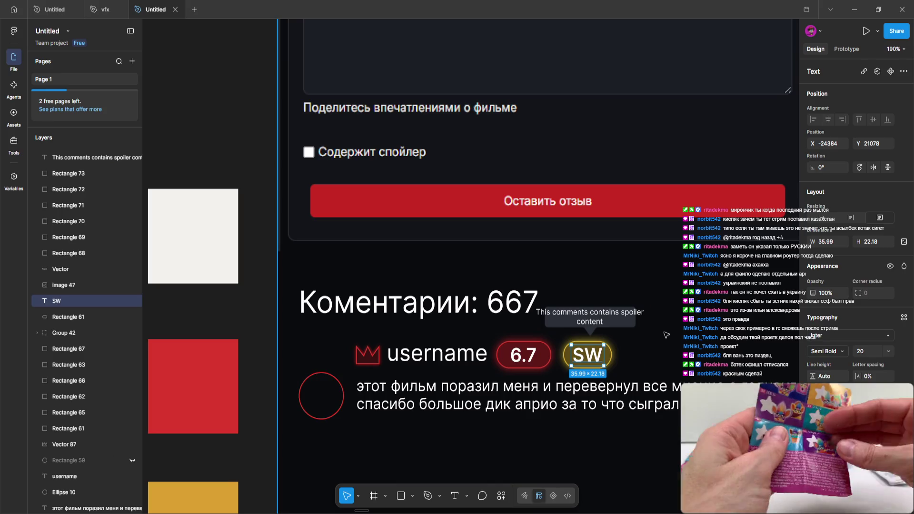
scroll(666, 336, up, 5)
click(520, 300)
drag(521, 300, 548, 302)
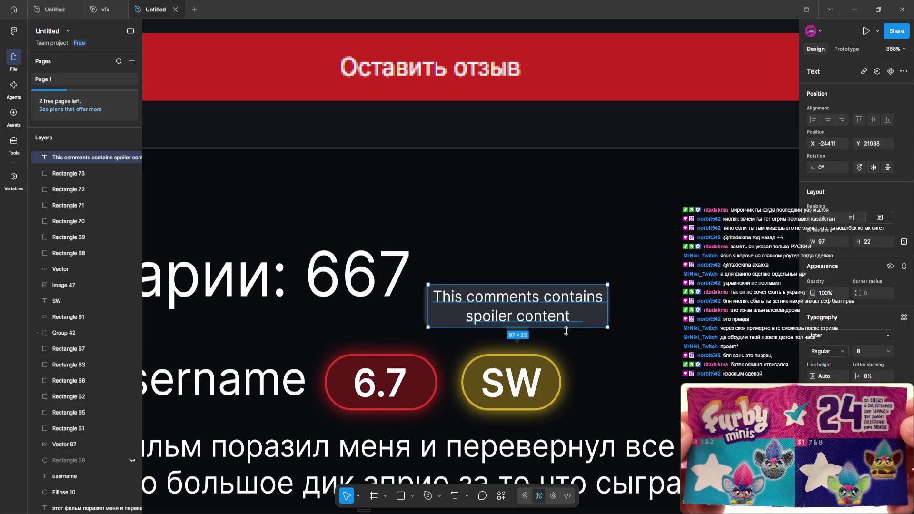
Trim the spoiler text box to 96 × 17 so it fits inside the bubble.
double_click(566, 327)
drag(509, 285, 510, 289)
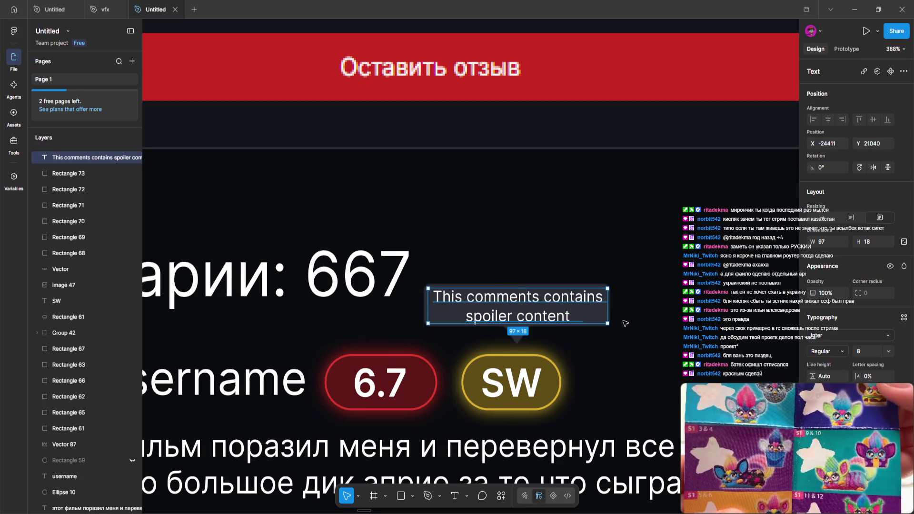
click(647, 356)
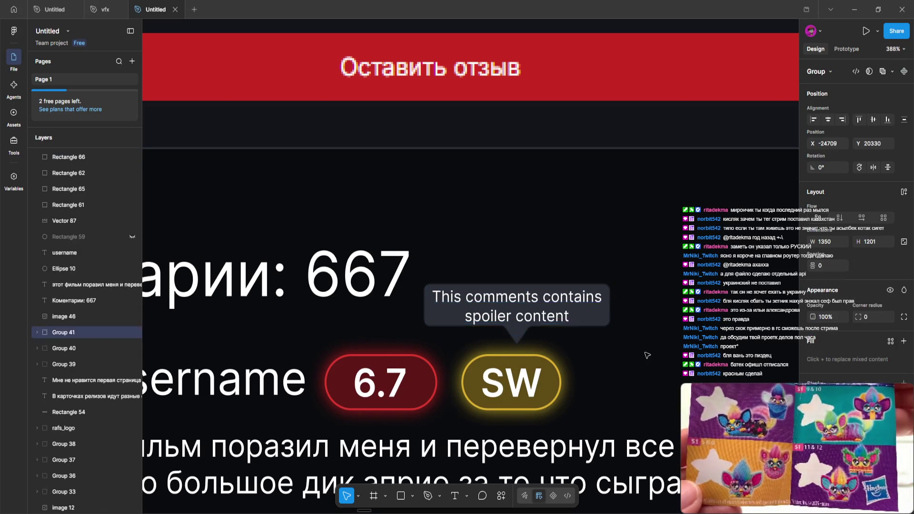
scroll(646, 355, down, 3)
scroll(524, 305, up, 5)
double_click(472, 307)
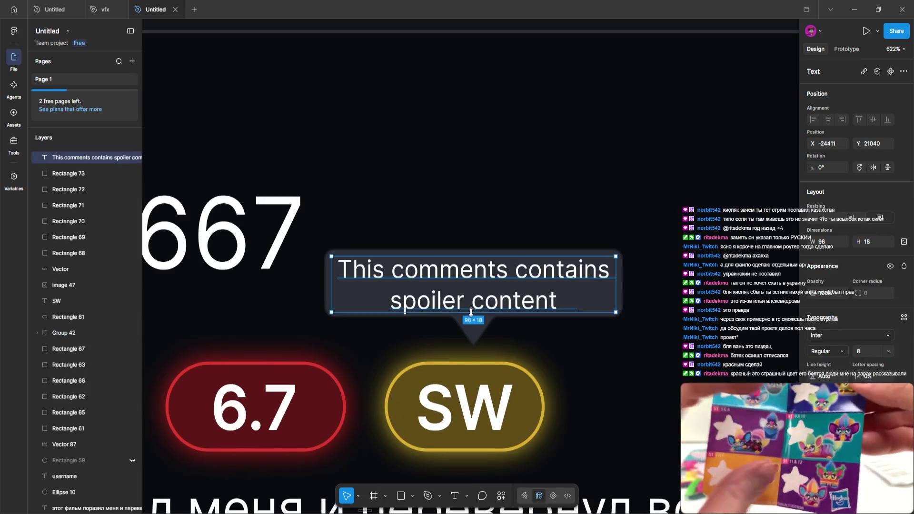
drag(472, 312, 471, 309)
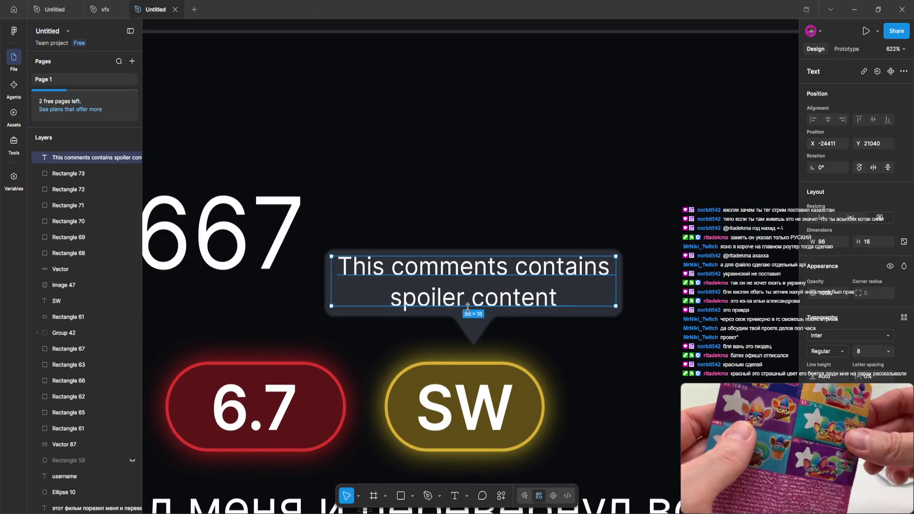
click(648, 351)
scroll(647, 354, down, 5)
scroll(647, 355, down, 2)
scroll(646, 368, up, 3)
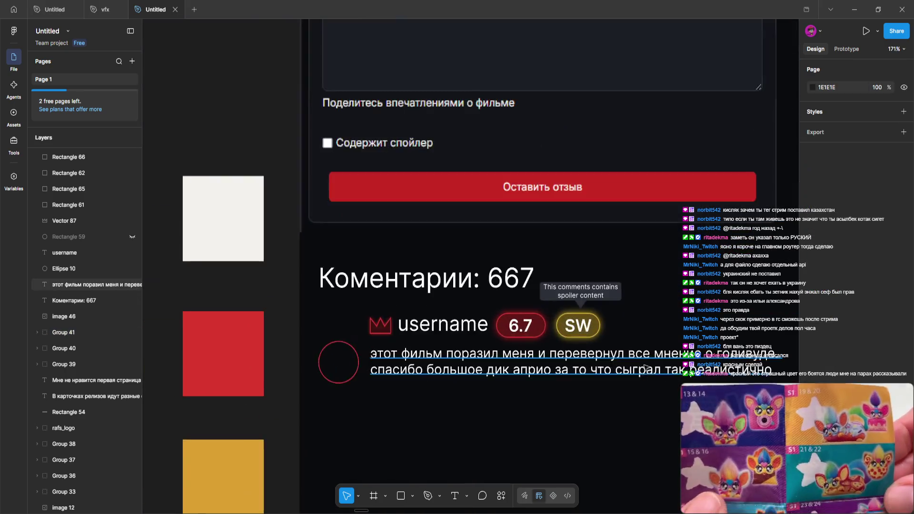
scroll(638, 360, up, 4)
click(585, 224)
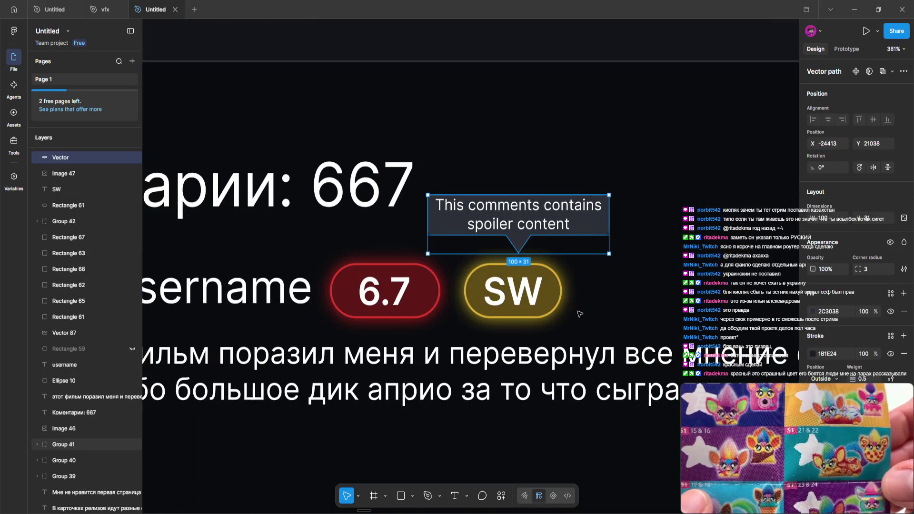
Group the spoiler text with its speech-bubble shape using Ctrl+G.
scroll(579, 314, down, 2)
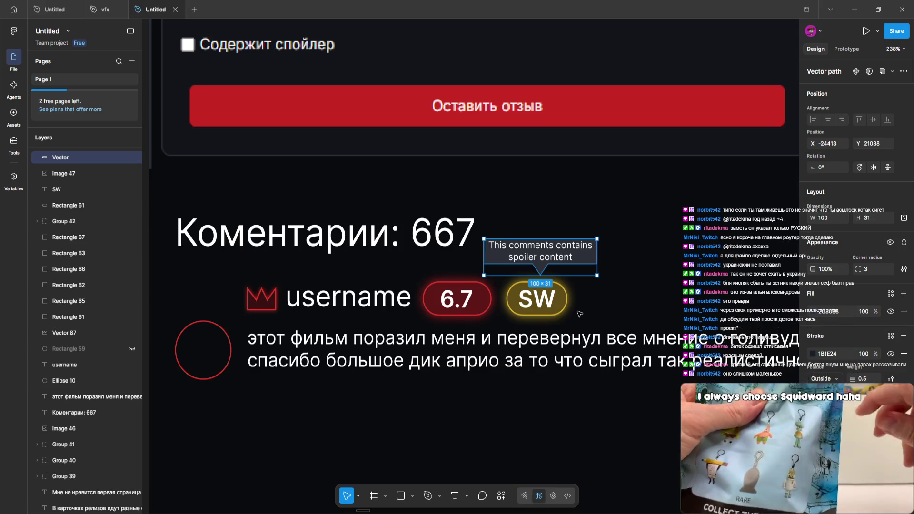
click(550, 429)
scroll(550, 428, down, 5)
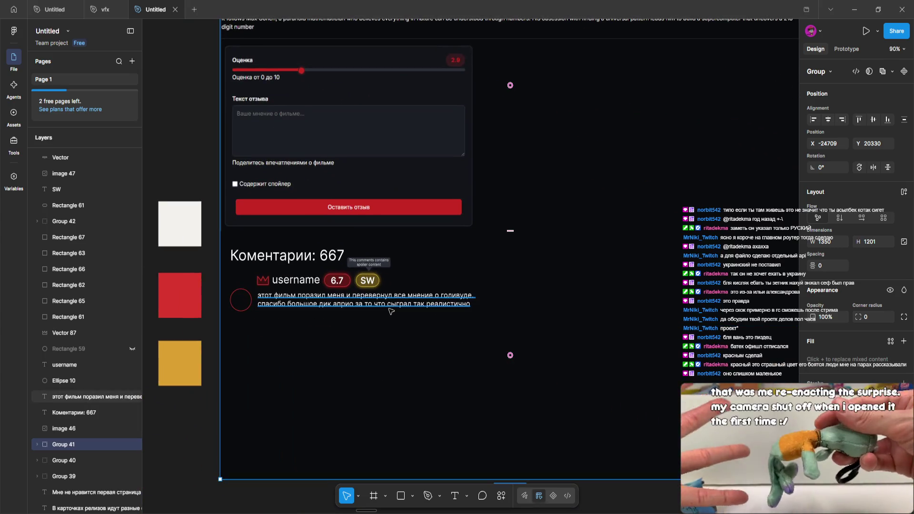
scroll(377, 314, up, 3)
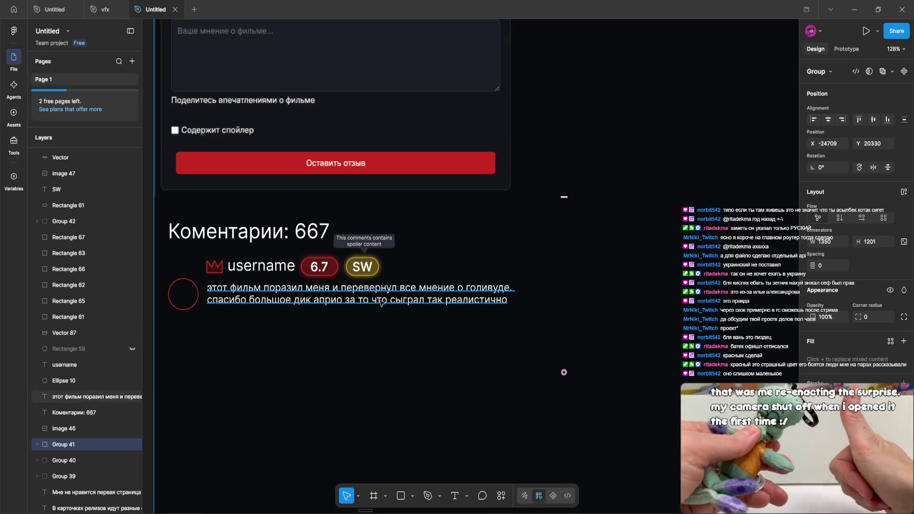
click(380, 244)
shift+click(379, 244)
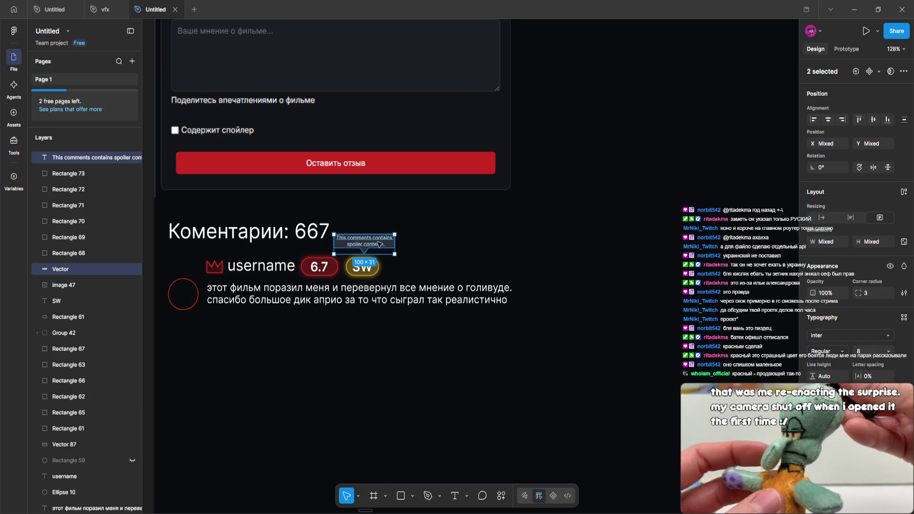
key(ctrl+g)
Nudge the tooltip group slightly up and left so it sits above the SW badge.
drag(380, 248, 377, 246)
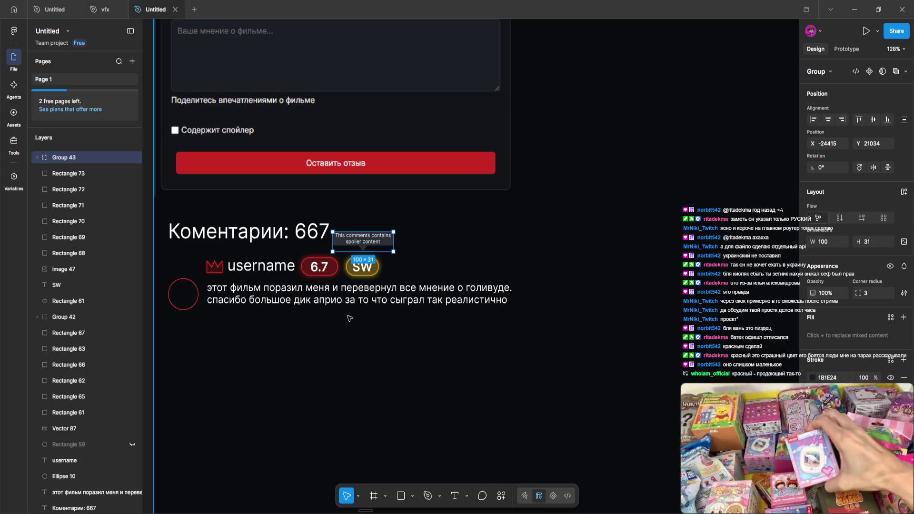
click(351, 300)
scroll(504, 338, up, 2)
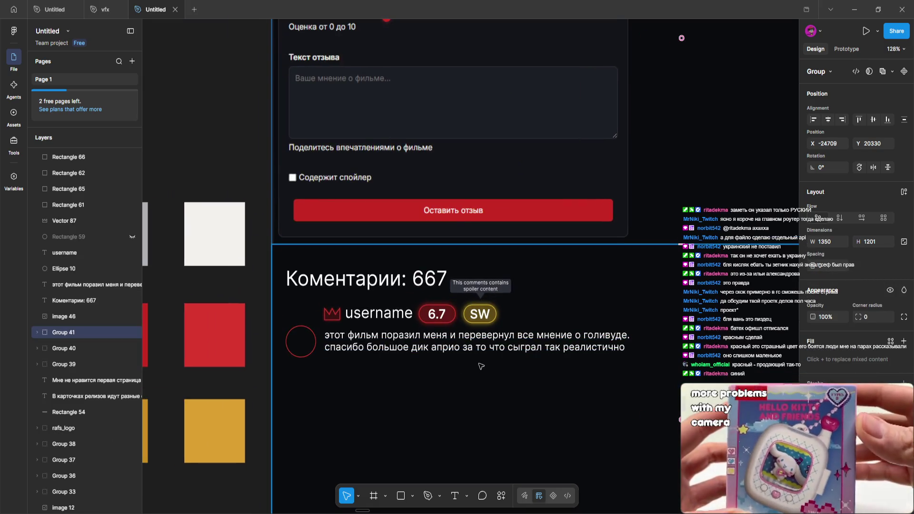
click(480, 286)
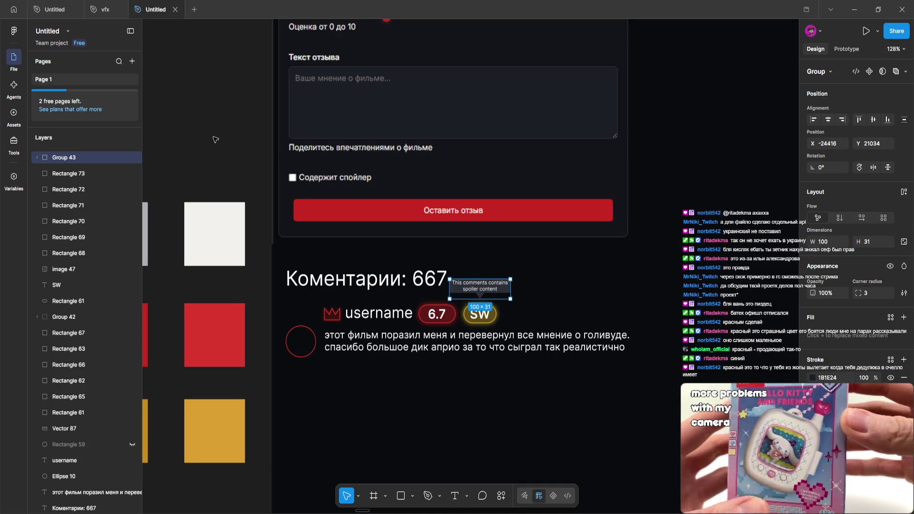
click(285, 257)
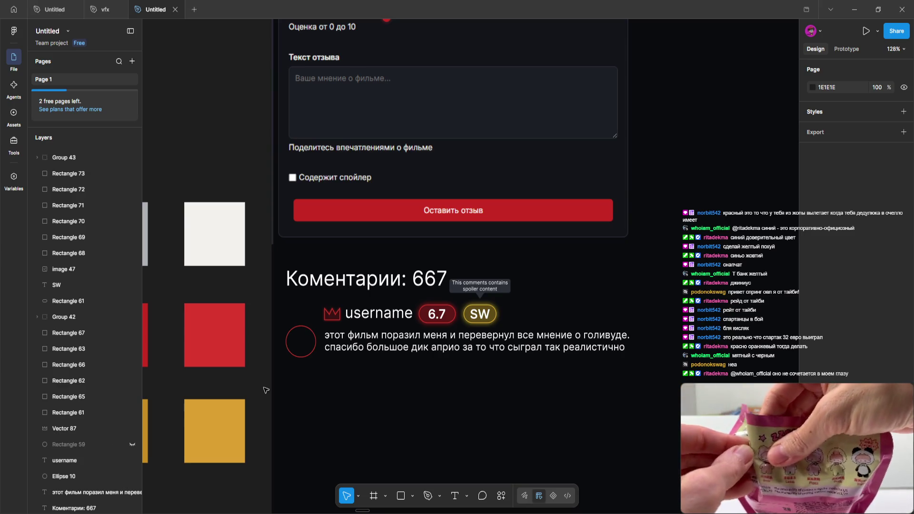
ctrl+scroll(295, 377, down, 5)
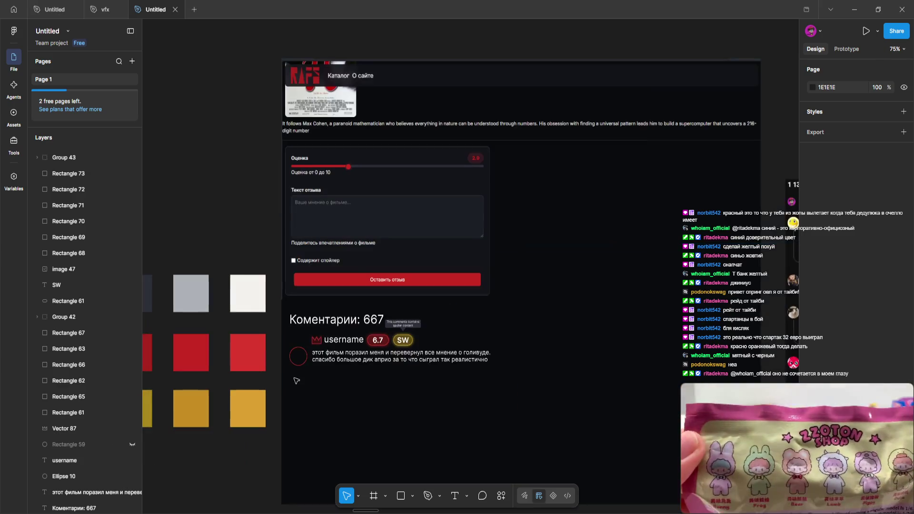
ctrl+scroll(259, 190, up, 3)
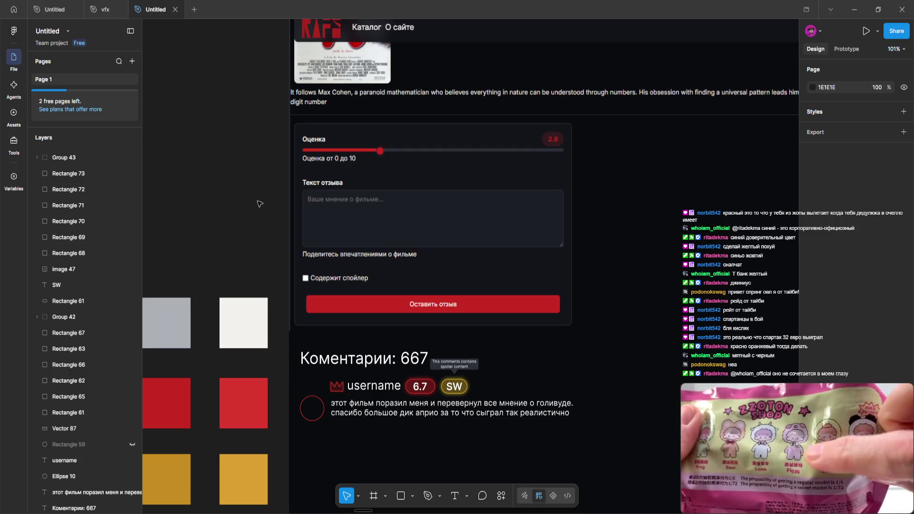
ctrl+scroll(327, 402, up, 10)
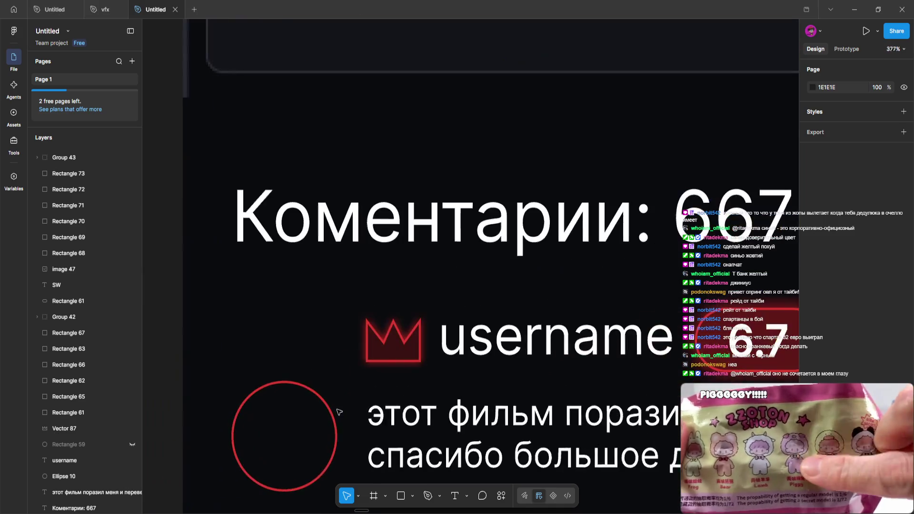
ctrl+scroll(339, 412, down, 2)
ctrl+scroll(281, 359, down, 1)
ctrl+scroll(274, 343, down, 2)
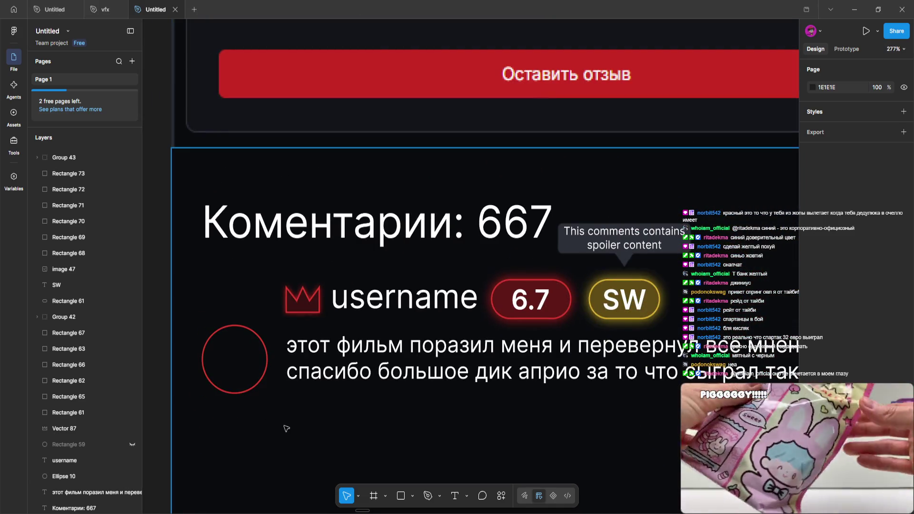
ctrl+scroll(271, 419, down, 2)
ctrl+scroll(248, 402, down, 2)
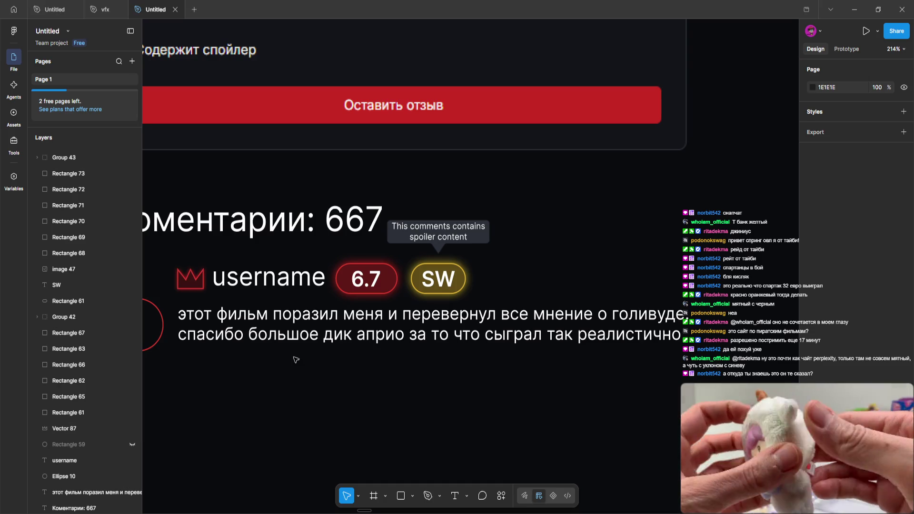
ctrl+scroll(312, 355, down, 5)
ctrl+scroll(312, 356, down, 3)
ctrl+scroll(238, 295, up, 4)
ctrl+scroll(217, 277, down, 1)
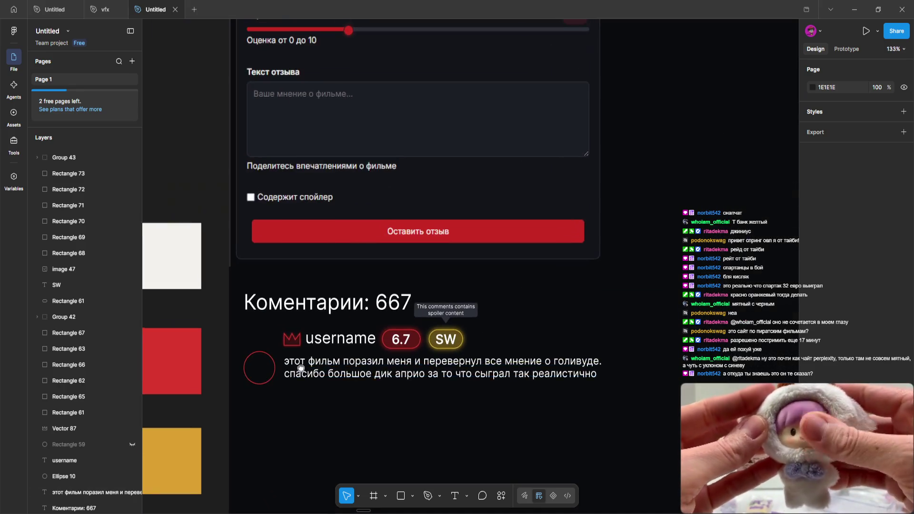
ctrl+scroll(217, 279, down, 2)
ctrl+scroll(214, 286, down, 2)
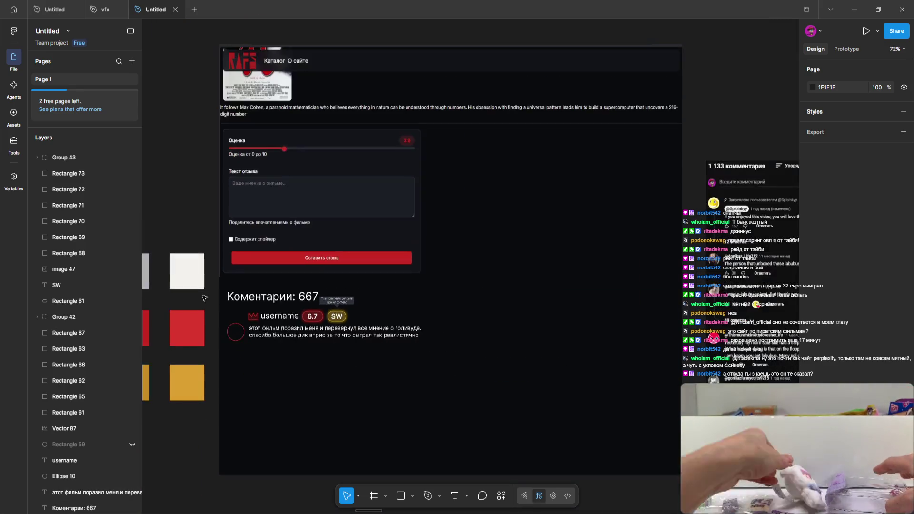
ctrl+scroll(213, 305, up, 5)
ctrl+scroll(213, 305, up, 2)
ctrl+scroll(361, 324, down, 3)
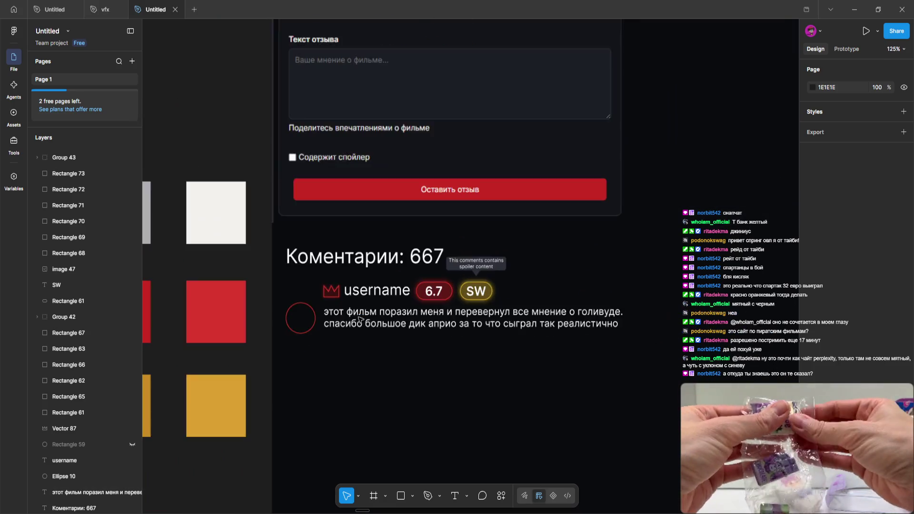
ctrl+scroll(362, 325, up, 5)
click(362, 325)
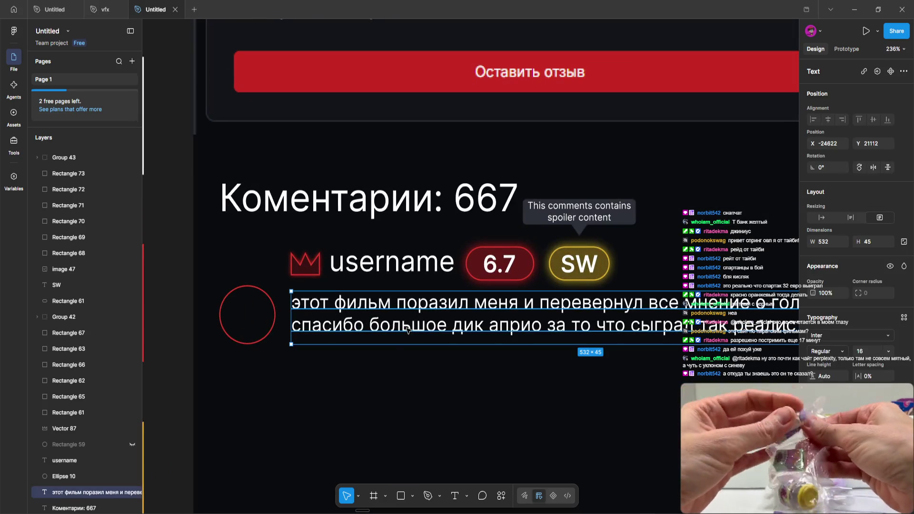
click(161, 349)
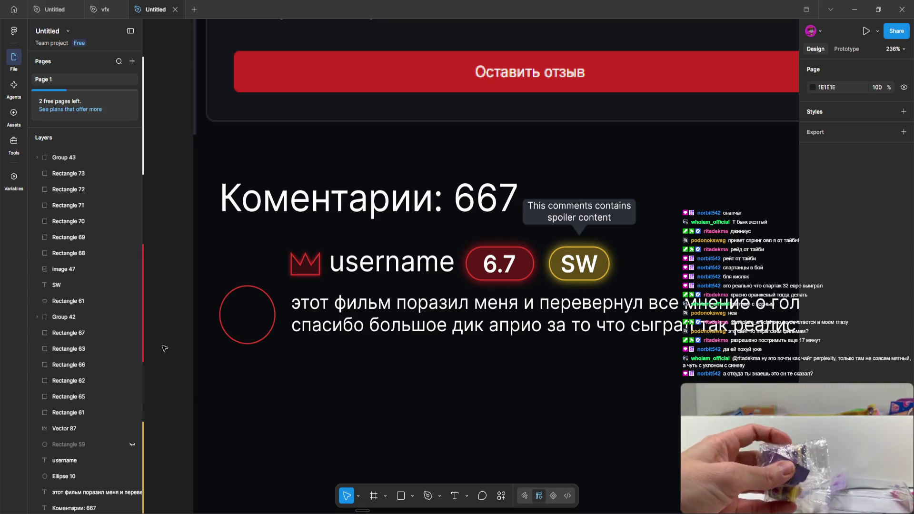
ctrl+scroll(162, 350, down, 3)
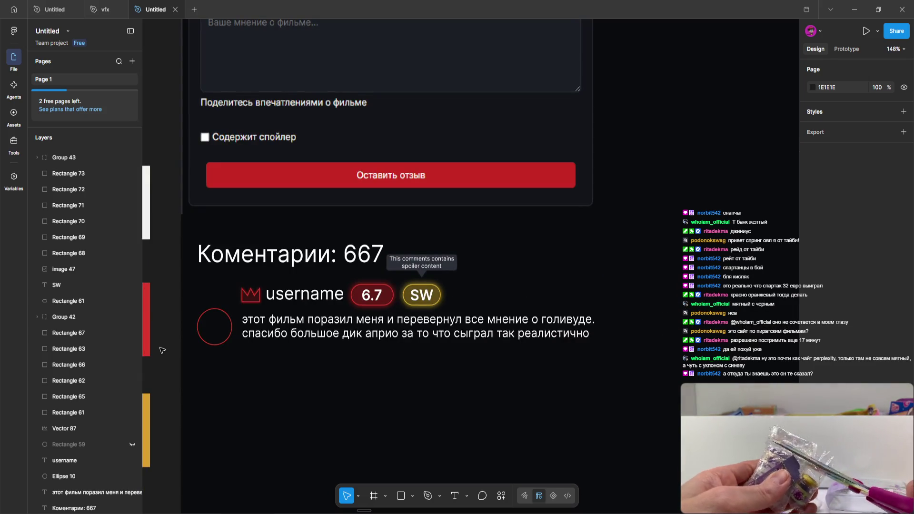
ctrl+scroll(198, 352, up, 3)
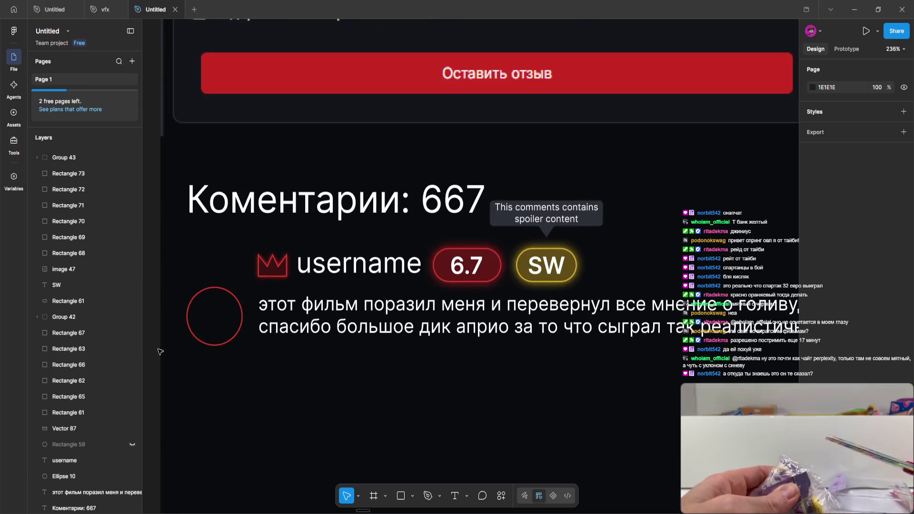
ctrl+scroll(159, 351, down, 3)
scroll(147, 347, up, 1)
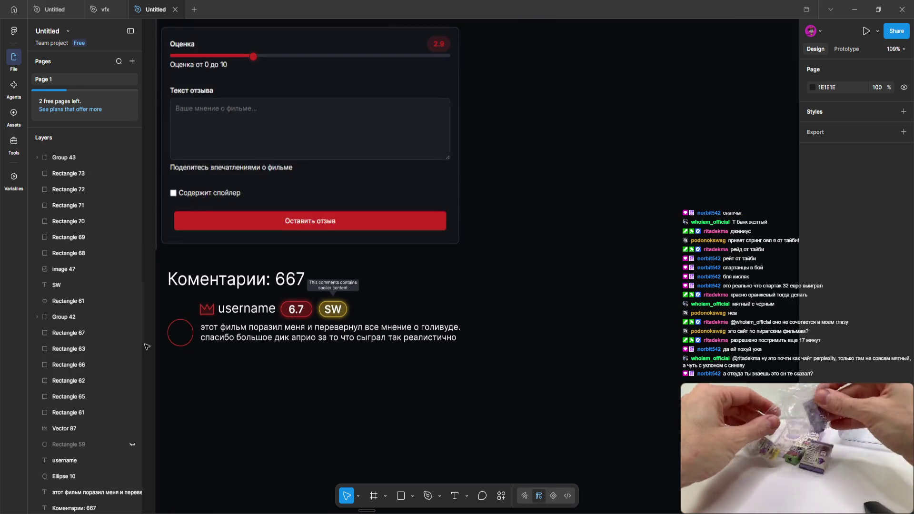
scroll(147, 347, down, 1)
ctrl+scroll(145, 343, up, 2)
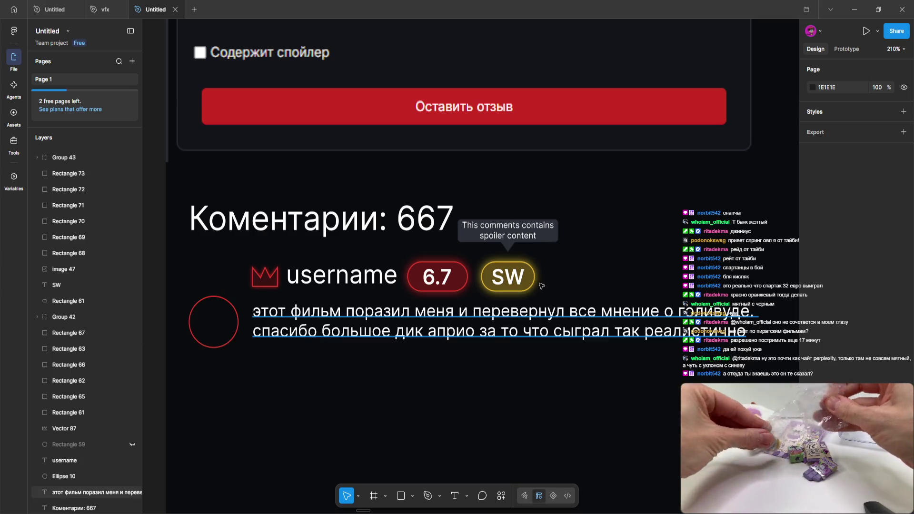
click(508, 230)
ctrl+scroll(606, 355, down, 3)
drag(352, 357, 586, 423)
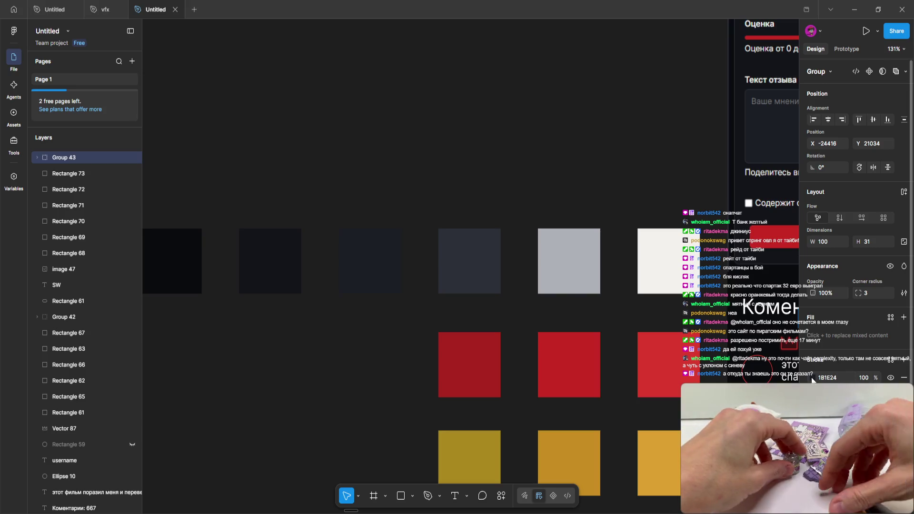
Give the tooltip's bubble shape a 1B1E24 fill sampled from the dark palette swatch.
ctrl+scroll(557, 354, down, 3)
key(Escape)
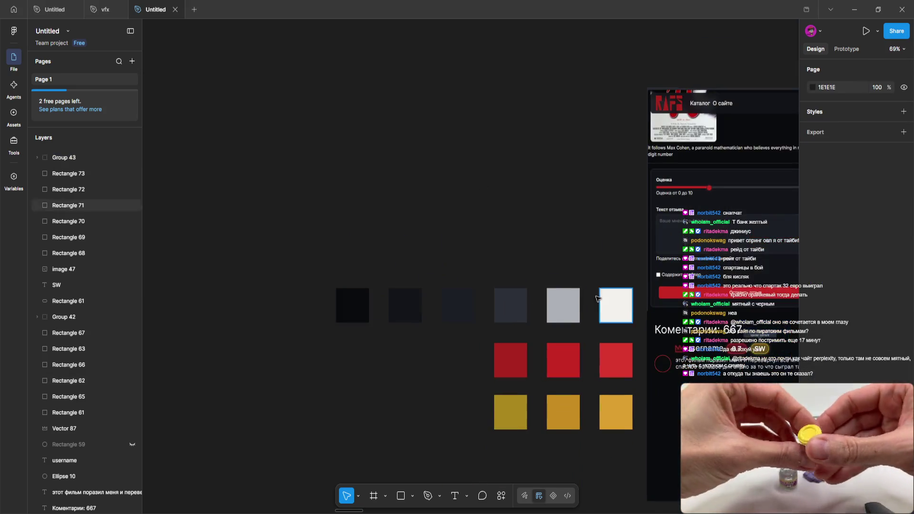
click(37, 157)
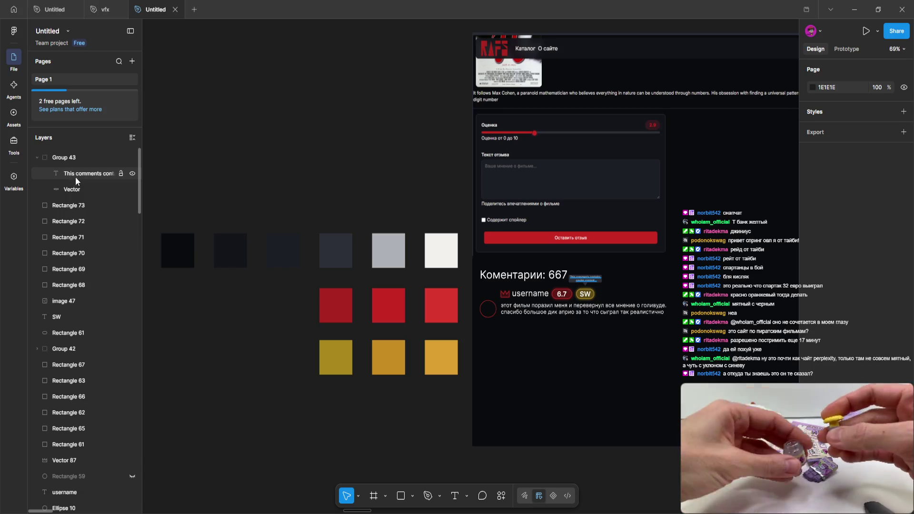
click(72, 189)
click(812, 311)
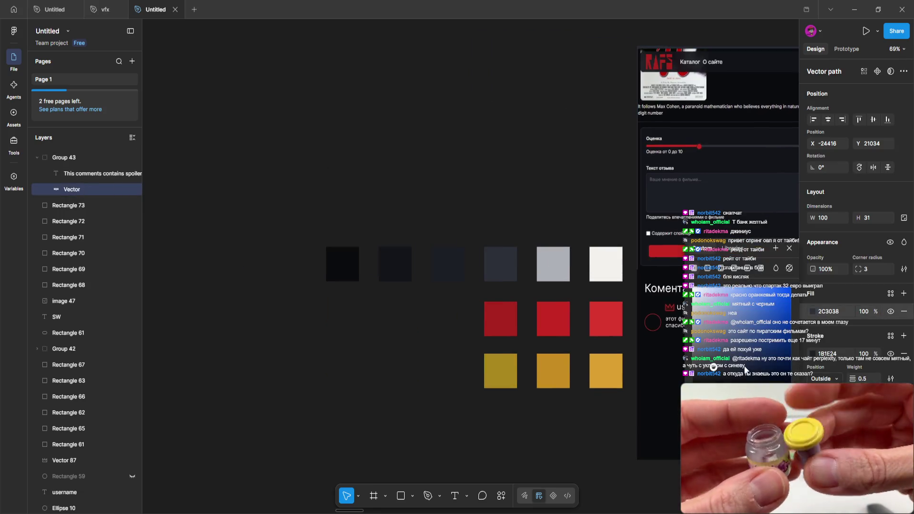
key(i)
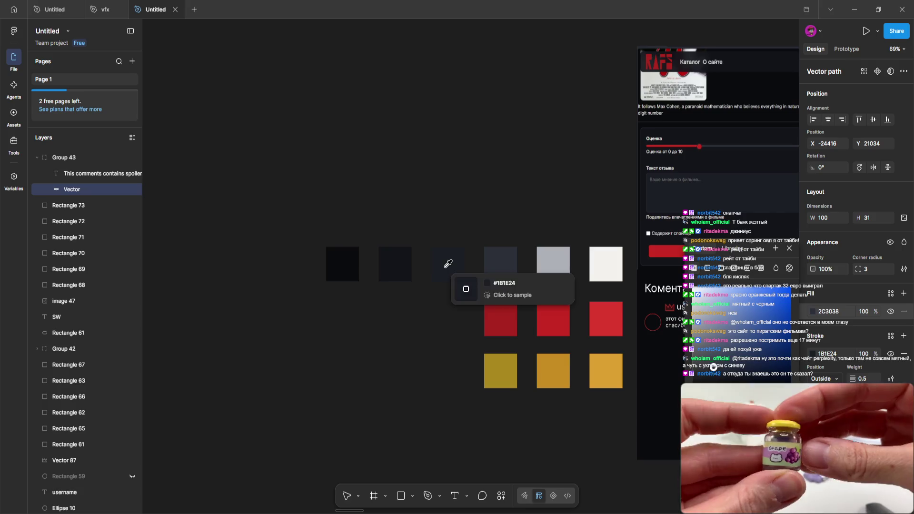
click(448, 264)
Set the bubble outline stroke to 13151A sampled from the darker swatch.
scroll(449, 264, right, 5)
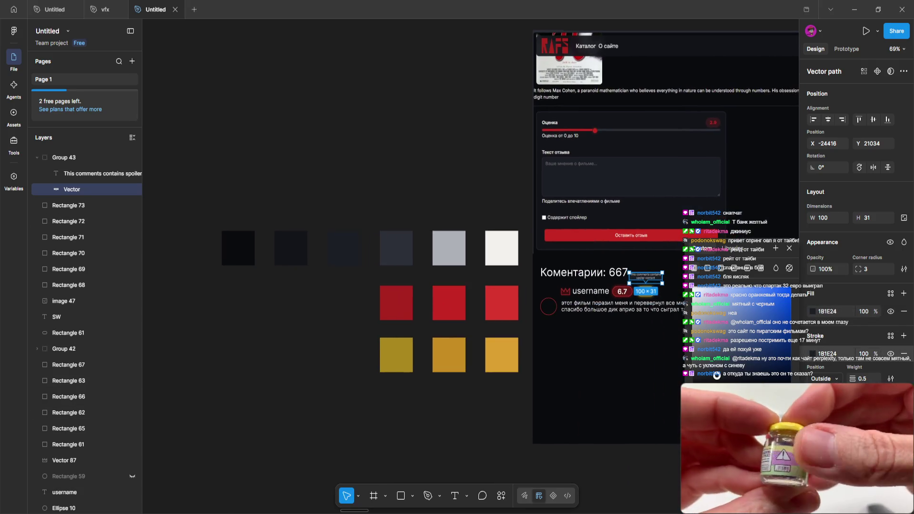
key(i)
click(291, 248)
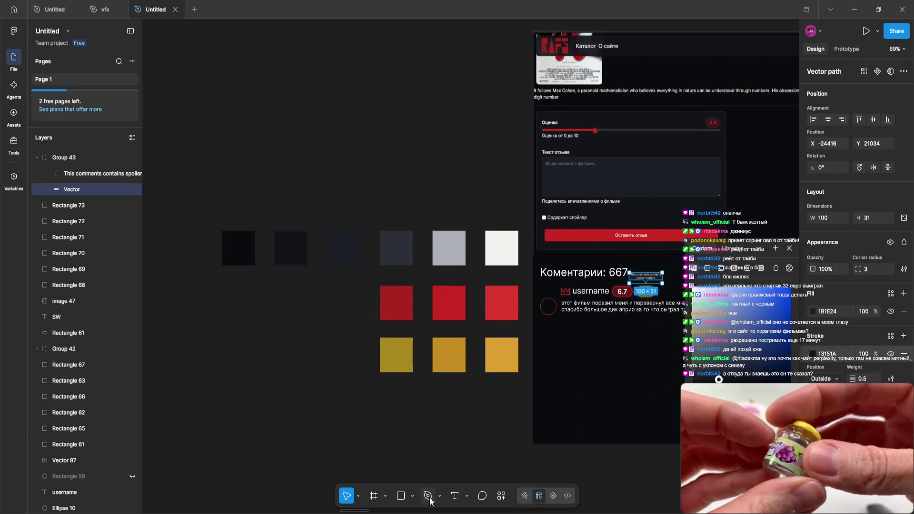